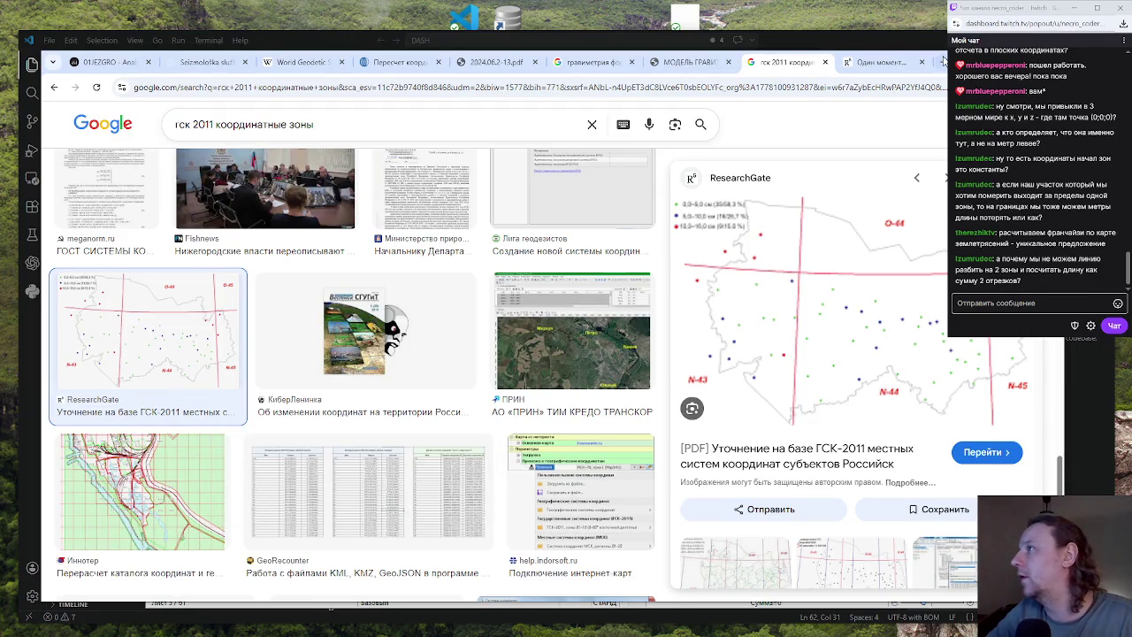
# Open the Excalidraw Whiteboard bookmark in a new Chrome tab
pyautogui.click(943, 62)
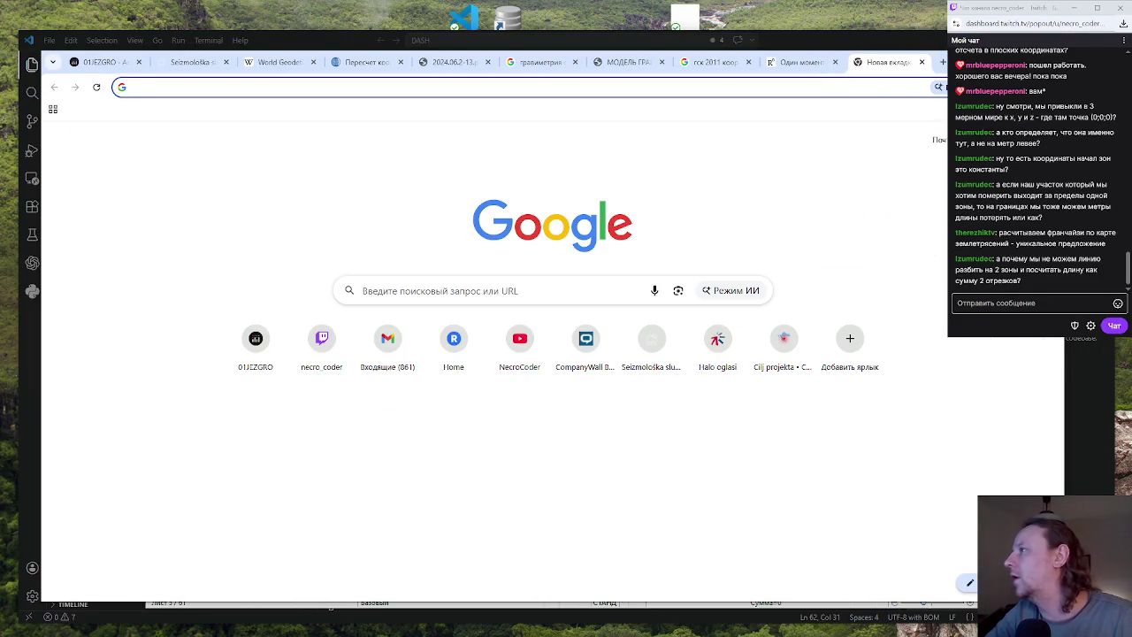
pyautogui.click(1047, 87)
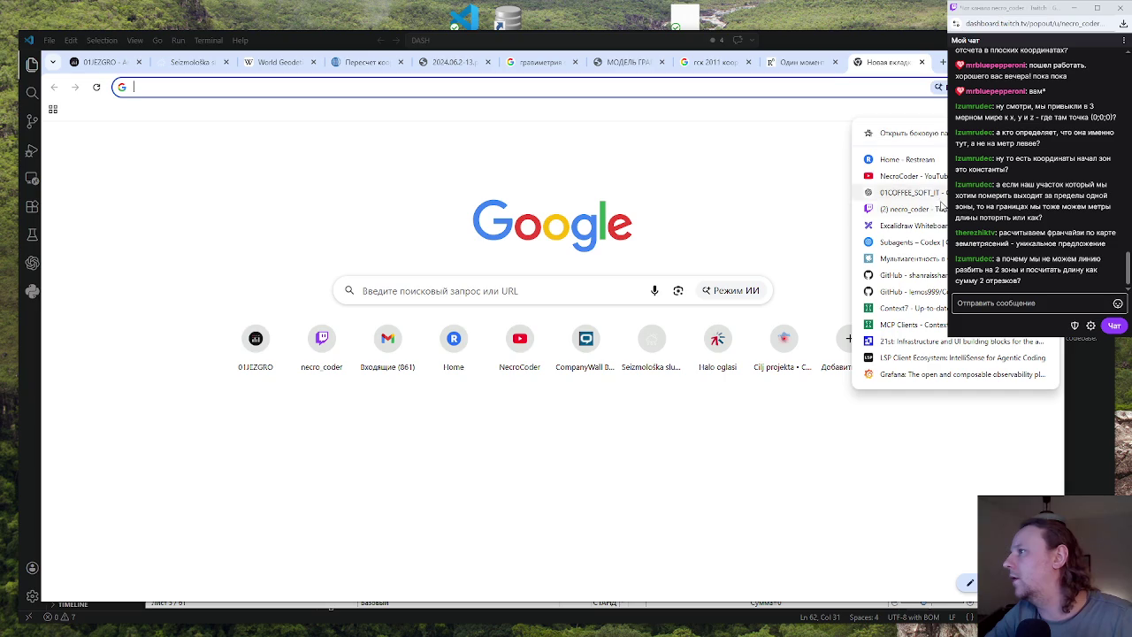
pyautogui.click(936, 226)
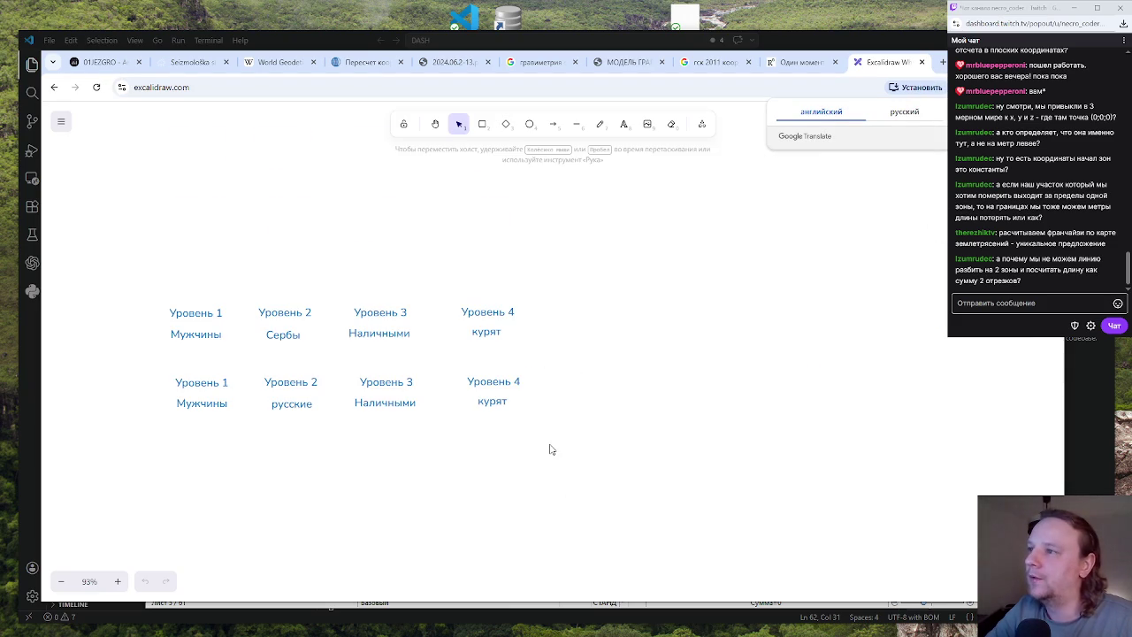
pyautogui.scroll(-5, 548, 448)
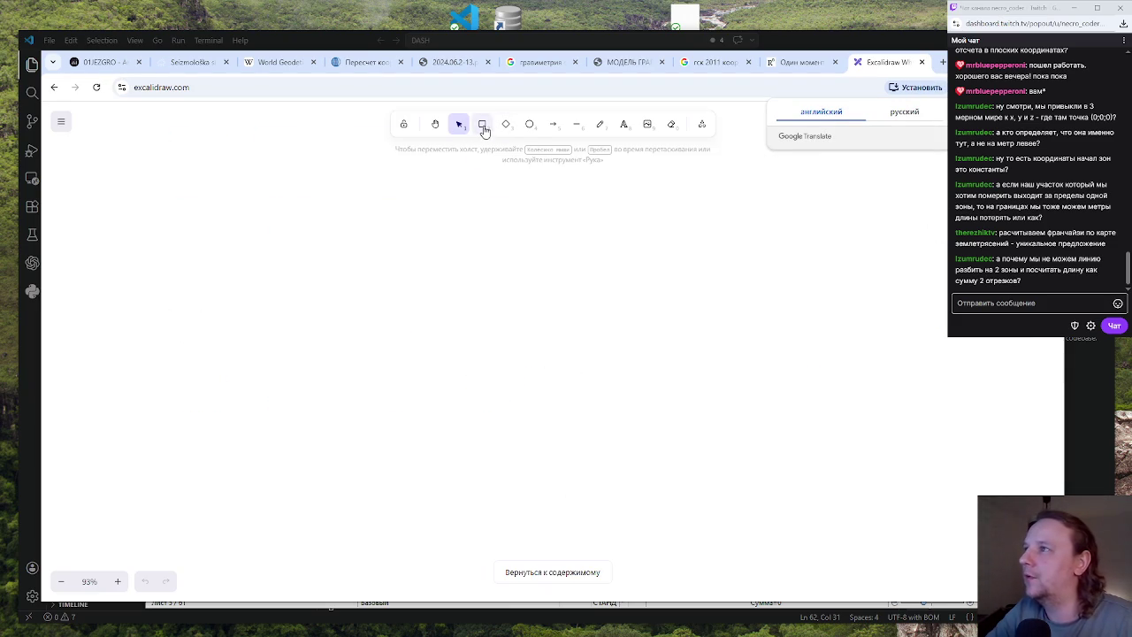
pyautogui.press('F5')
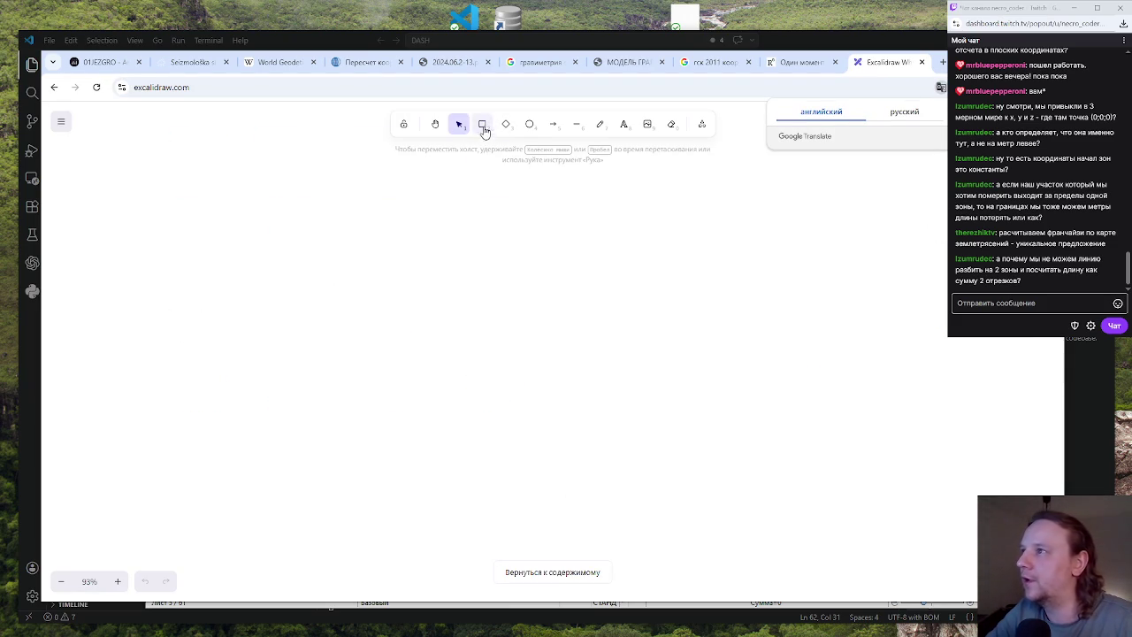
pyautogui.click(482, 123)
pyautogui.moveTo(378, 249); pyautogui.dragTo(526, 392)
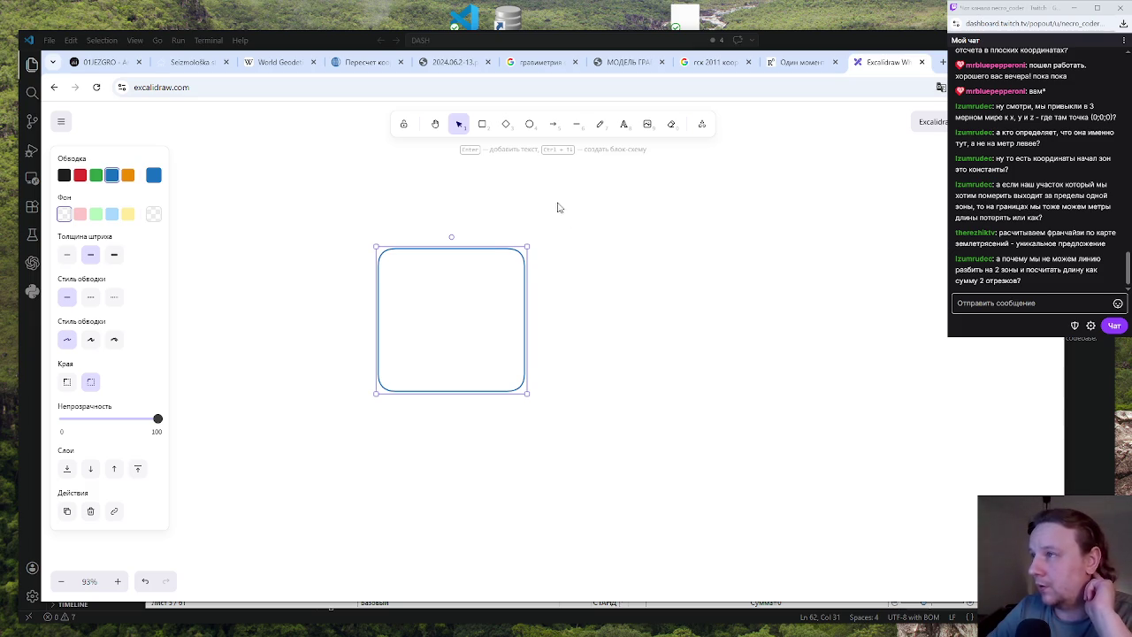
pyautogui.click(576, 124)
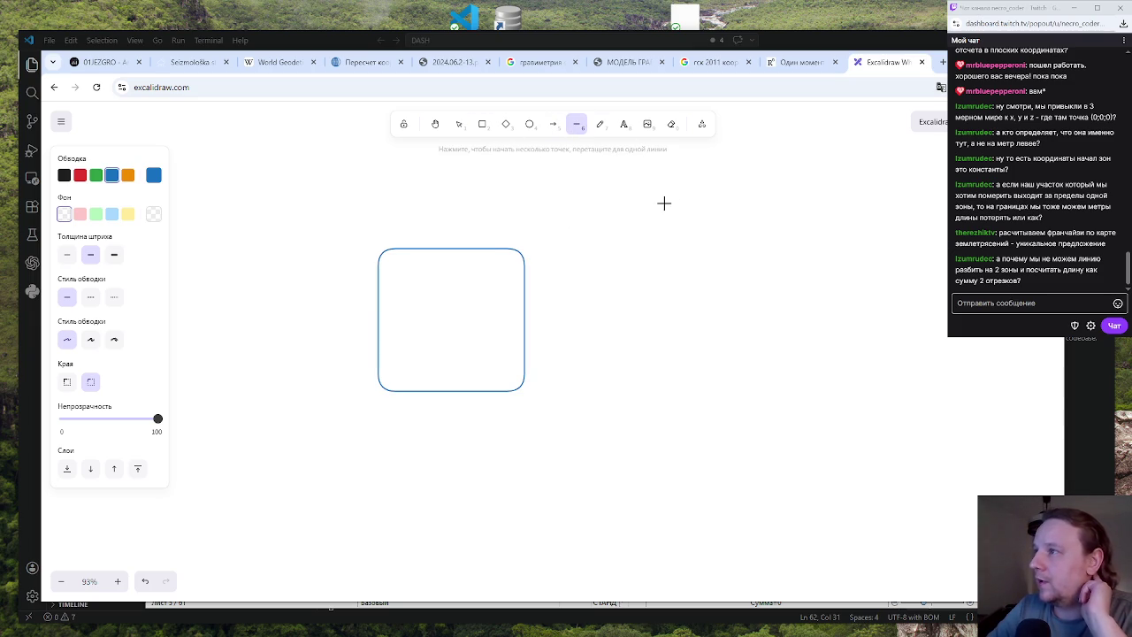
pyautogui.moveTo(452, 183); pyautogui.dragTo(453, 489)
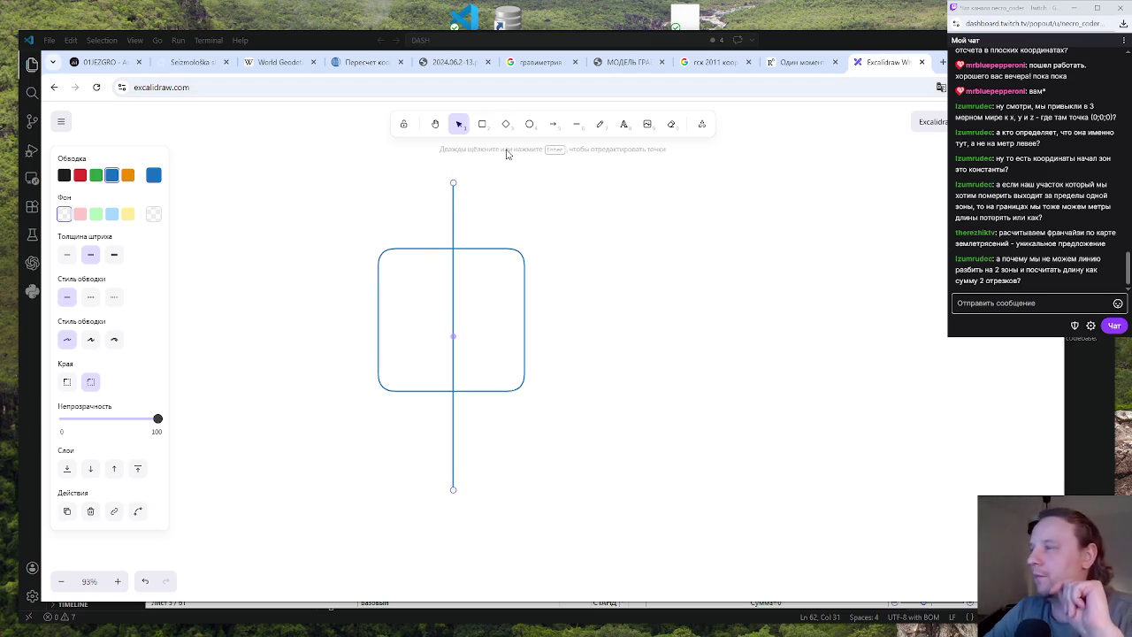
pyautogui.scroll(-1, 717, 359)
pyautogui.keyDown('ctrl'); pyautogui.scroll(-5, 717, 359); pyautogui.keyUp('ctrl')
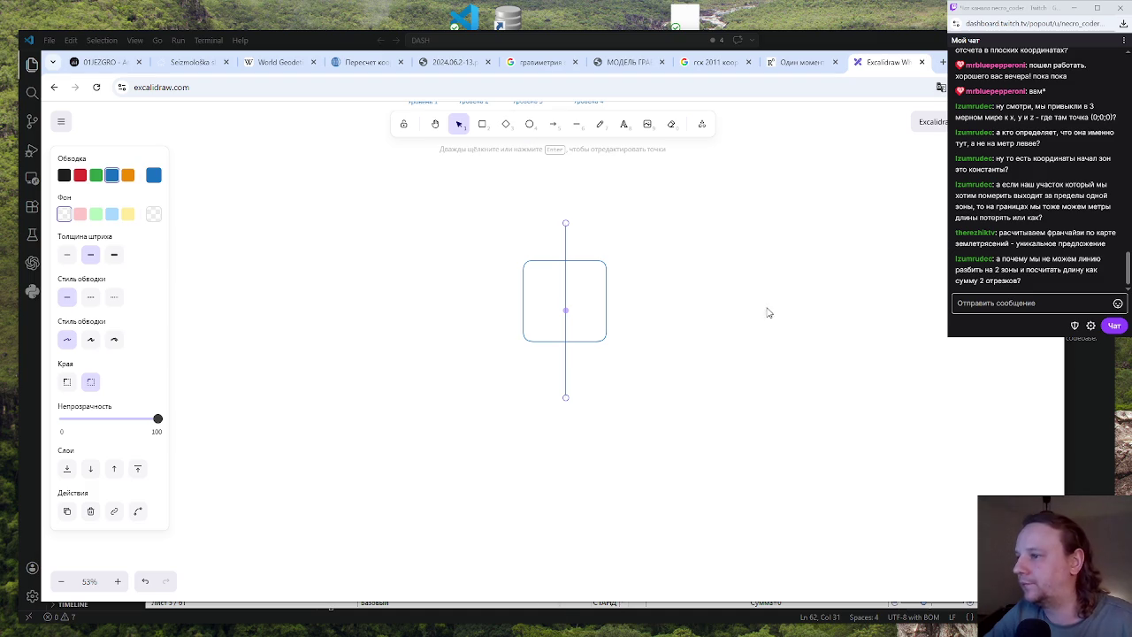
pyautogui.click(482, 124)
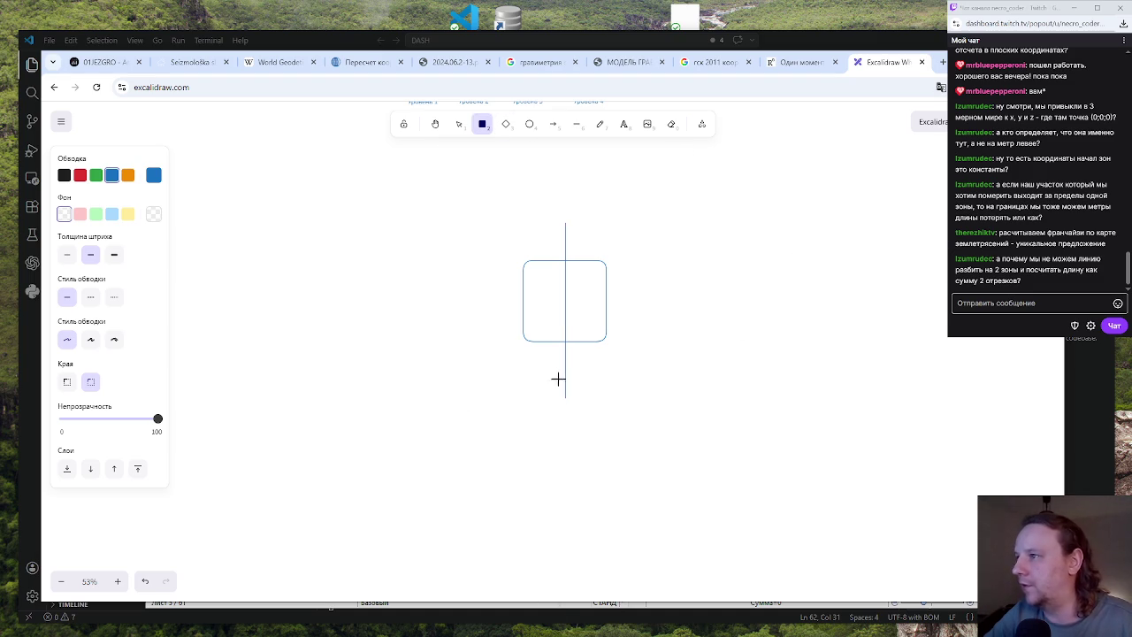
pyautogui.scroll(-2, 558, 336)
pyautogui.scroll(2, 549, 304)
pyautogui.scroll(1, 539, 301)
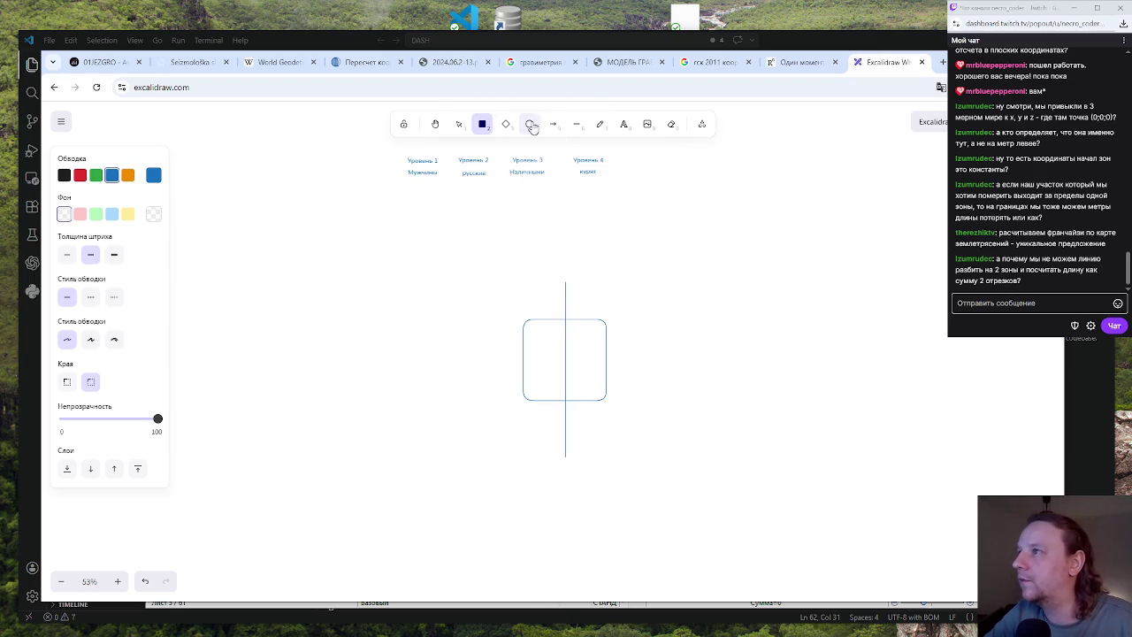
pyautogui.click(458, 123)
pyautogui.moveTo(476, 249); pyautogui.dragTo(745, 555)
pyautogui.press('Delete')
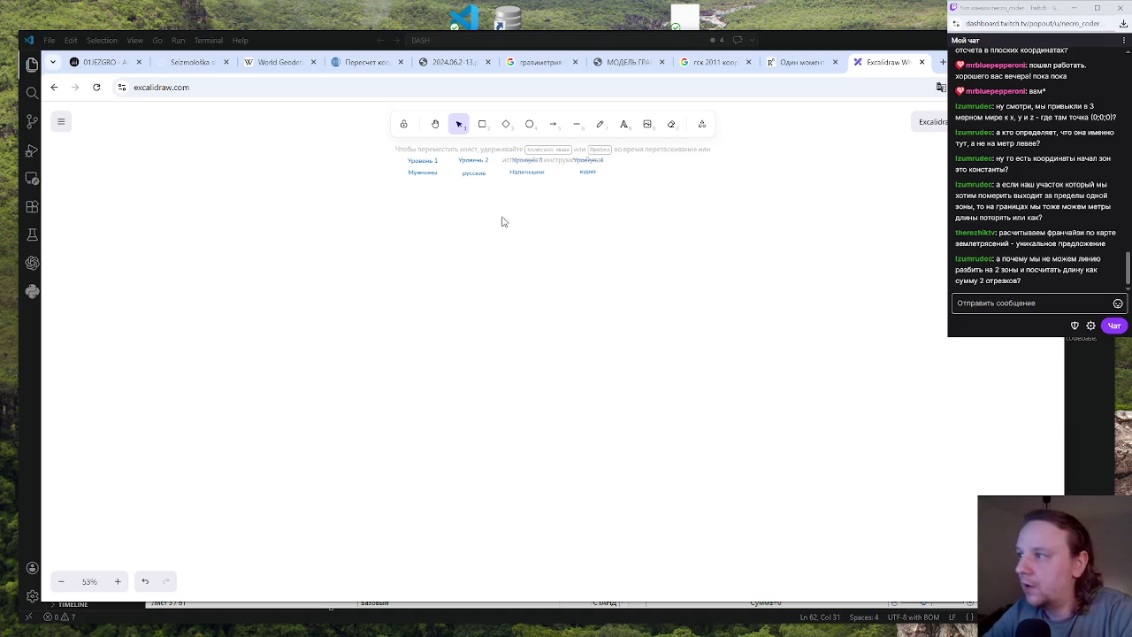
# Draw a large rectangle and Alt-drag a copy of it to snap on its right
pyautogui.click(484, 128)
pyautogui.moveTo(363, 281)
pyautogui.mouseDown()
pyautogui.moveTo(560, 516)
pyautogui.moveTo(580, 517)
pyautogui.mouseUp()
pyautogui.click(604, 295)
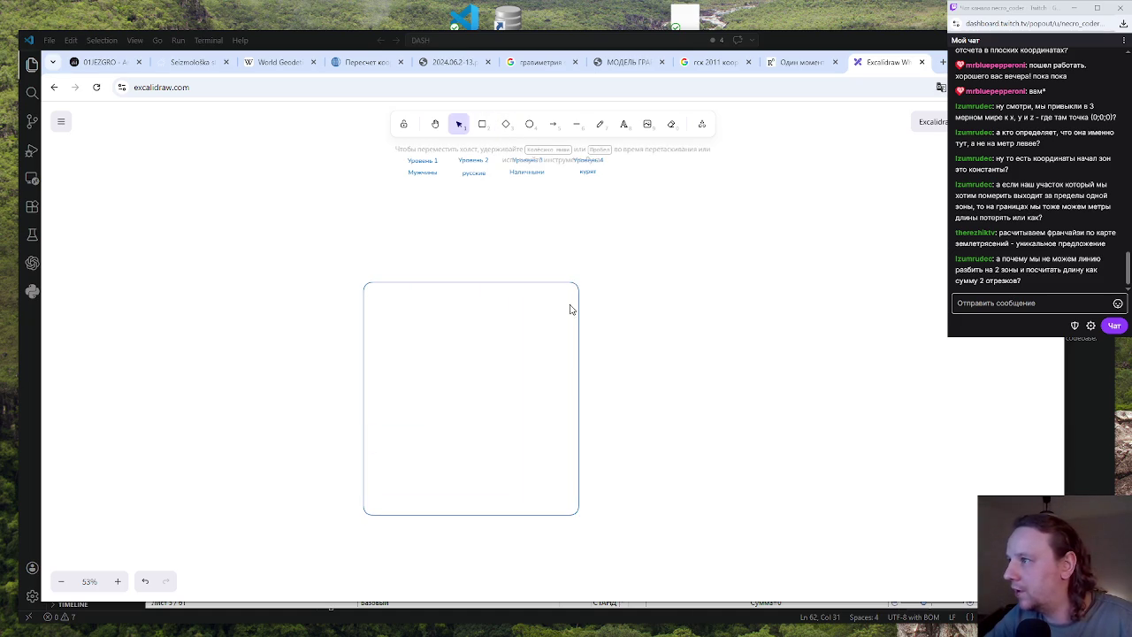
pyautogui.click(579, 303)
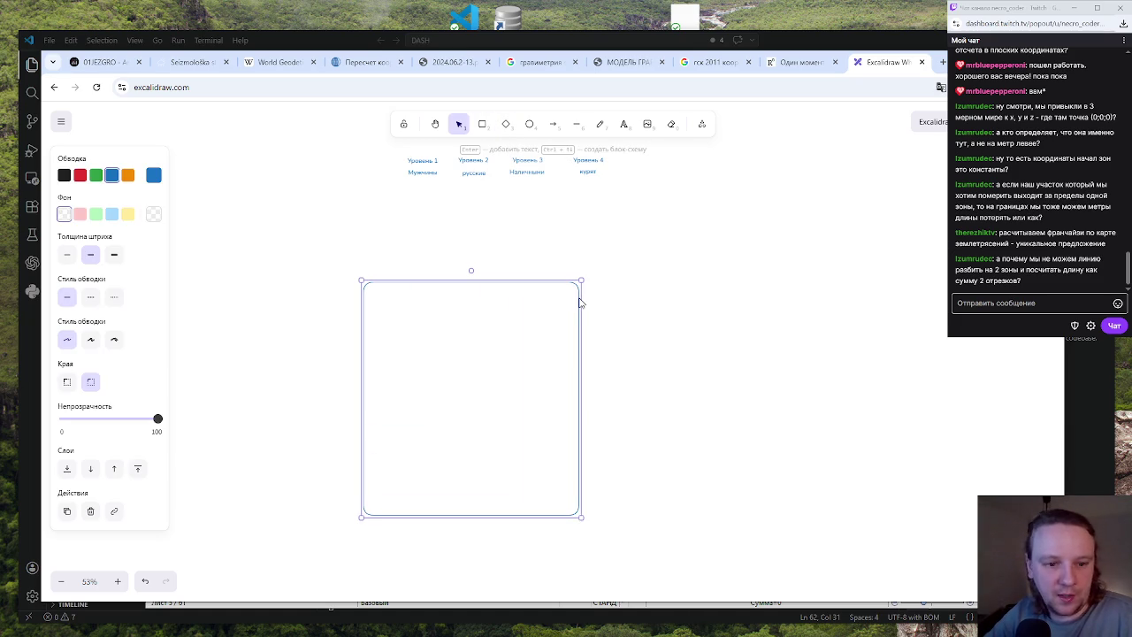
pyautogui.moveTo(580, 303); pyautogui.dragTo(707, 409)
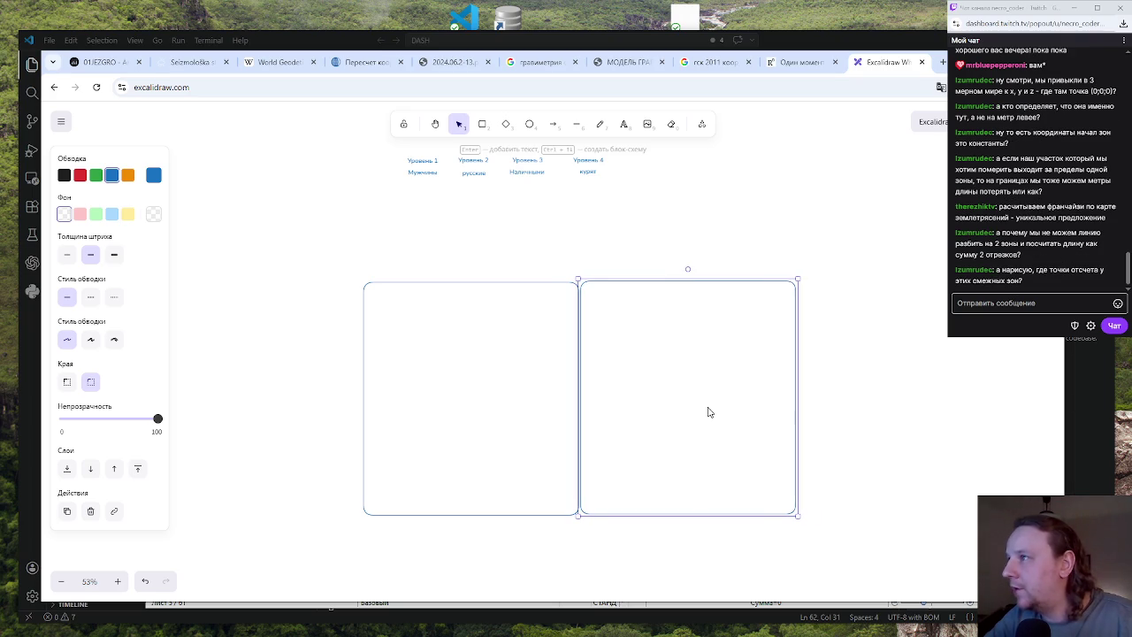
# Start a line with two points on the rectangles' shared border
pyautogui.click(484, 126)
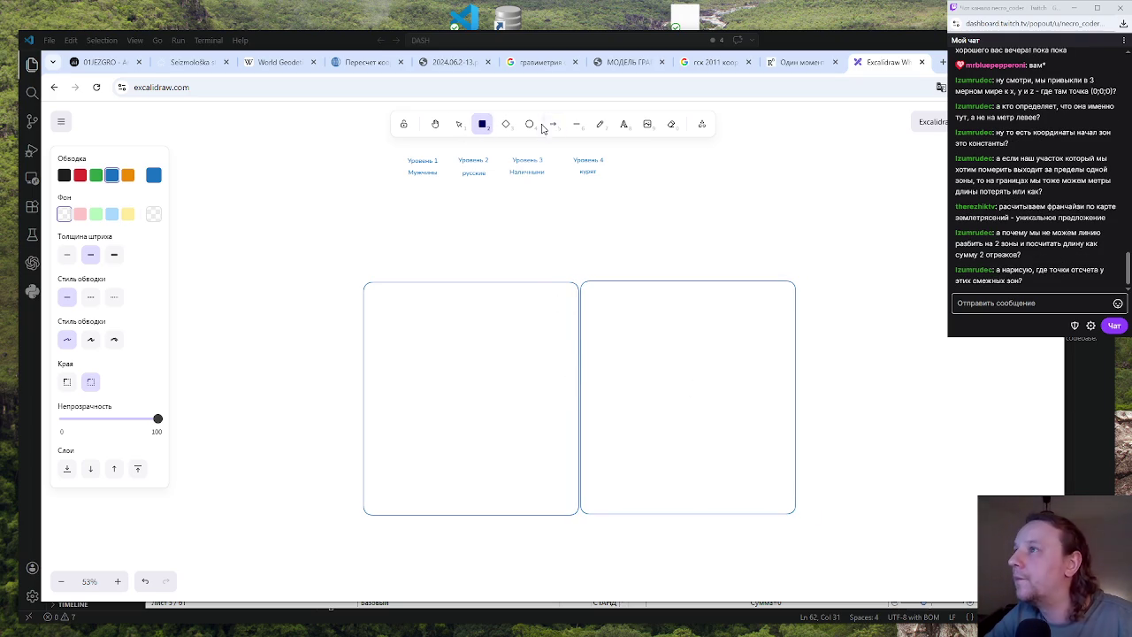
pyautogui.click(576, 124)
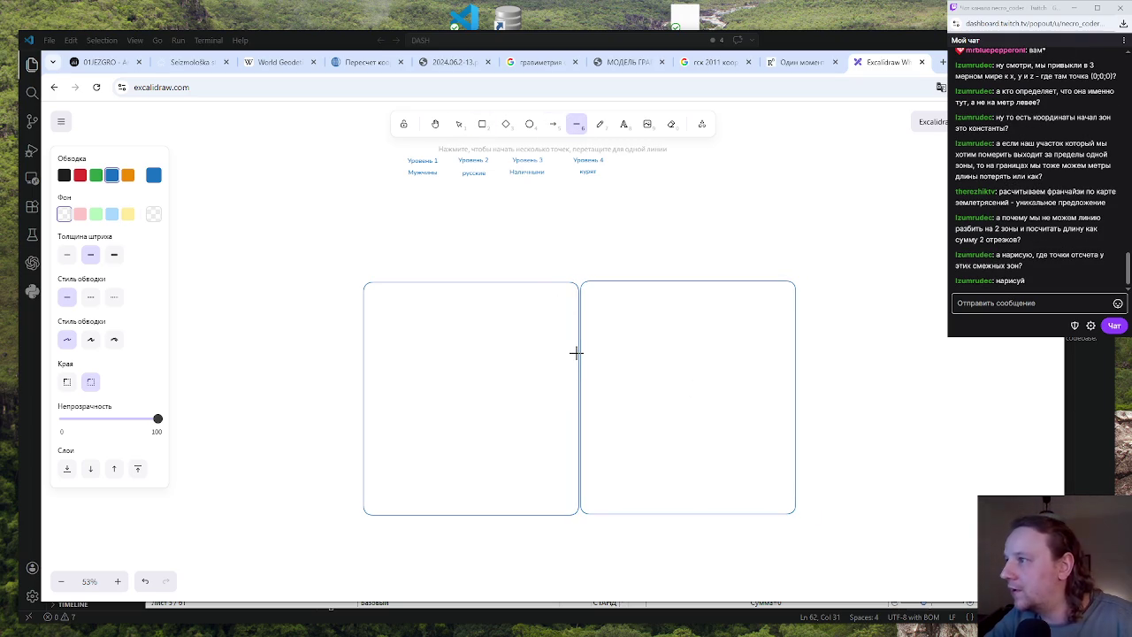
pyautogui.click(570, 353)
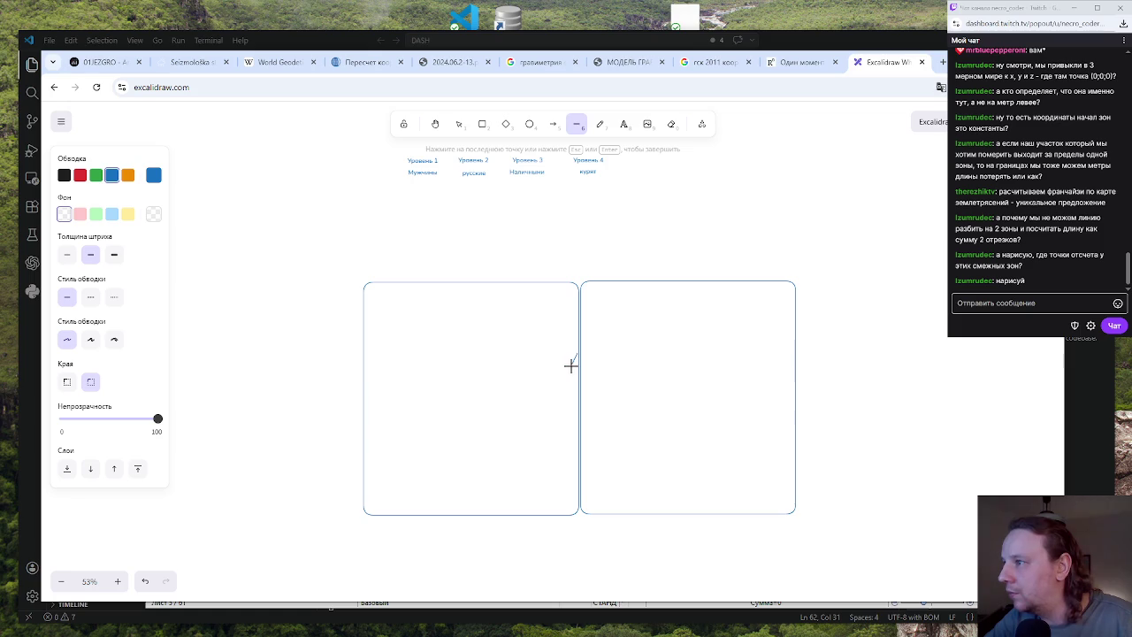
pyautogui.click(568, 371)
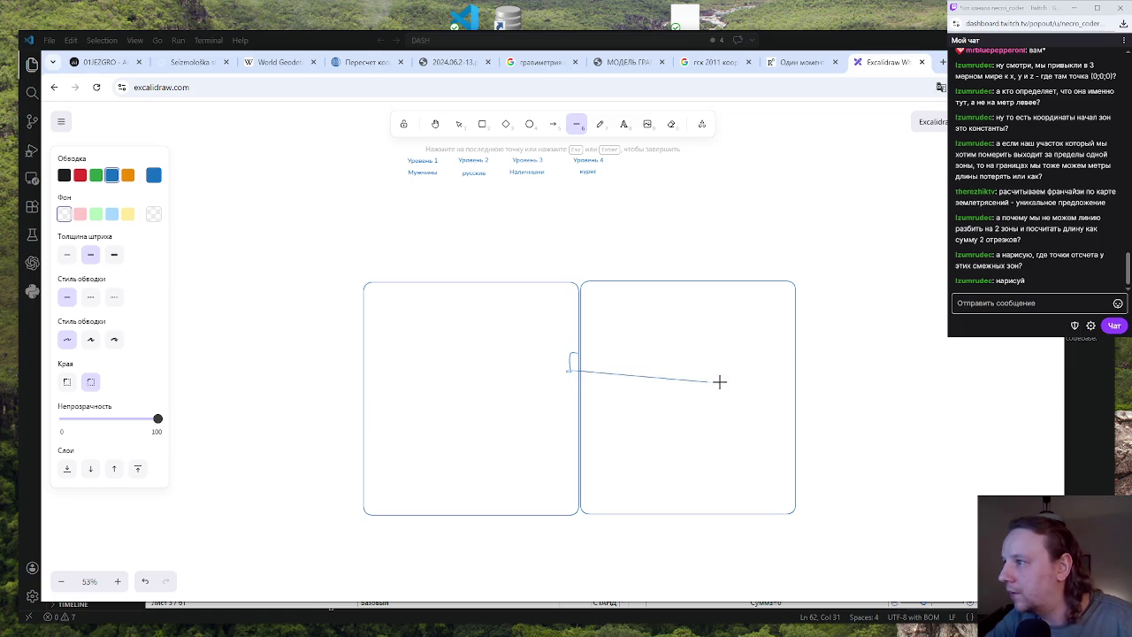
# Finish the small border line and add a short mark at the right rectangle's right edge
pyautogui.rightClick(763, 375)
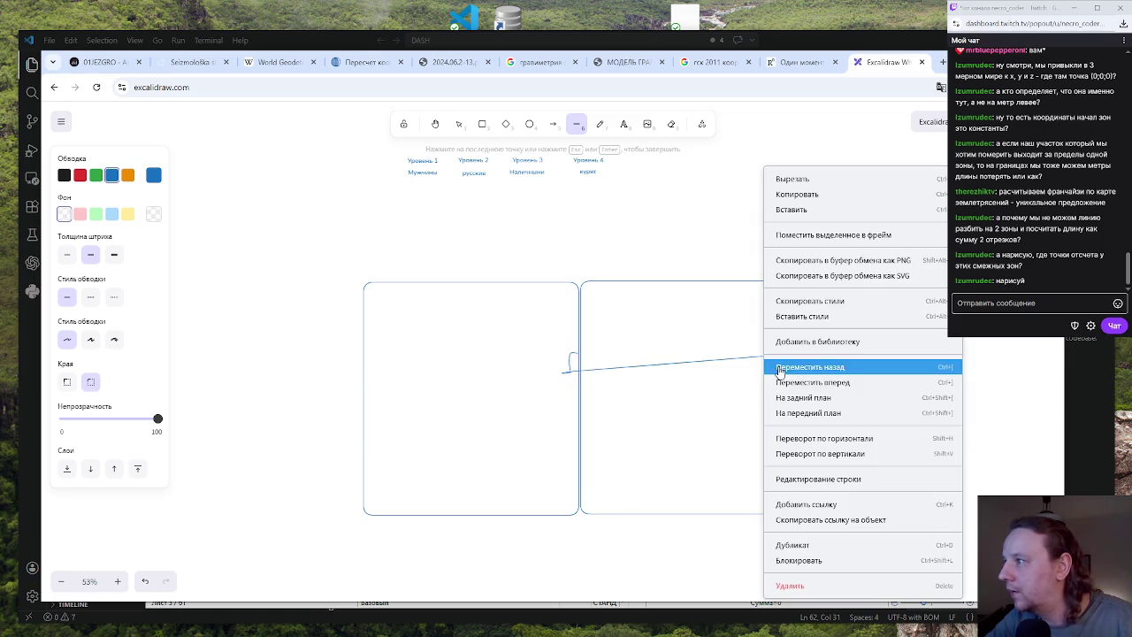
pyautogui.click(575, 374)
pyautogui.doubleClick(574, 362)
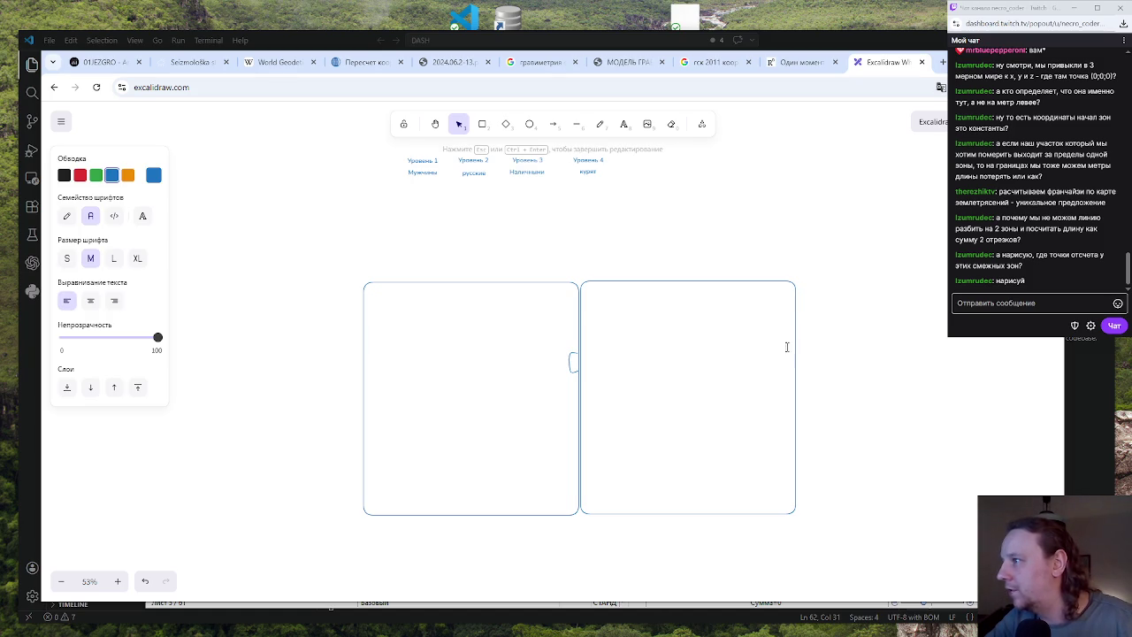
pyautogui.click(577, 125)
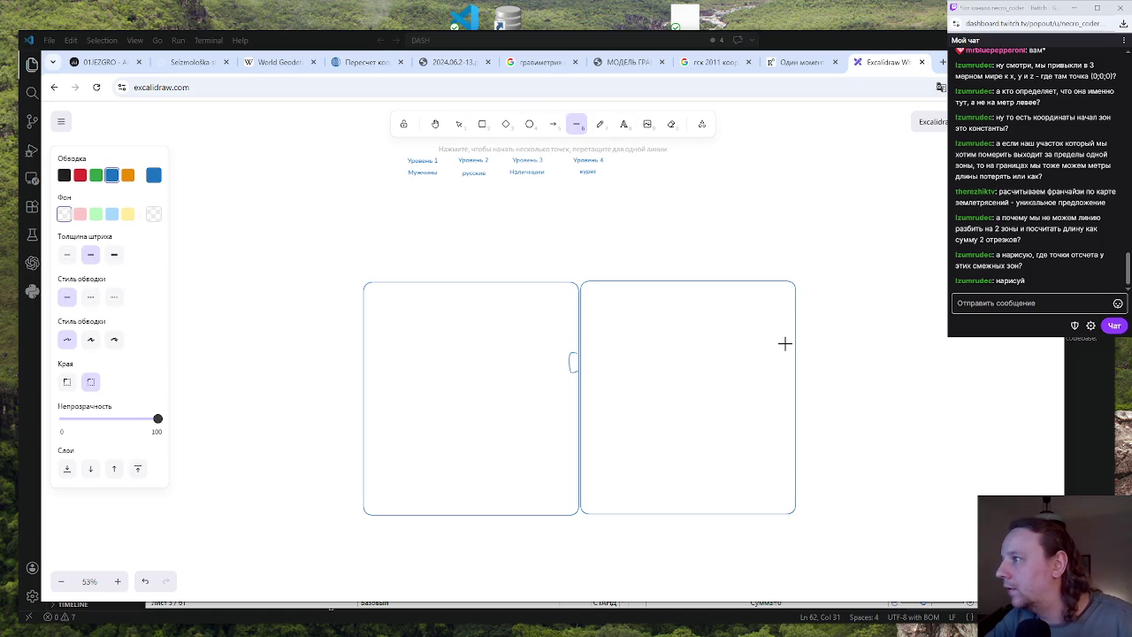
pyautogui.click(795, 343)
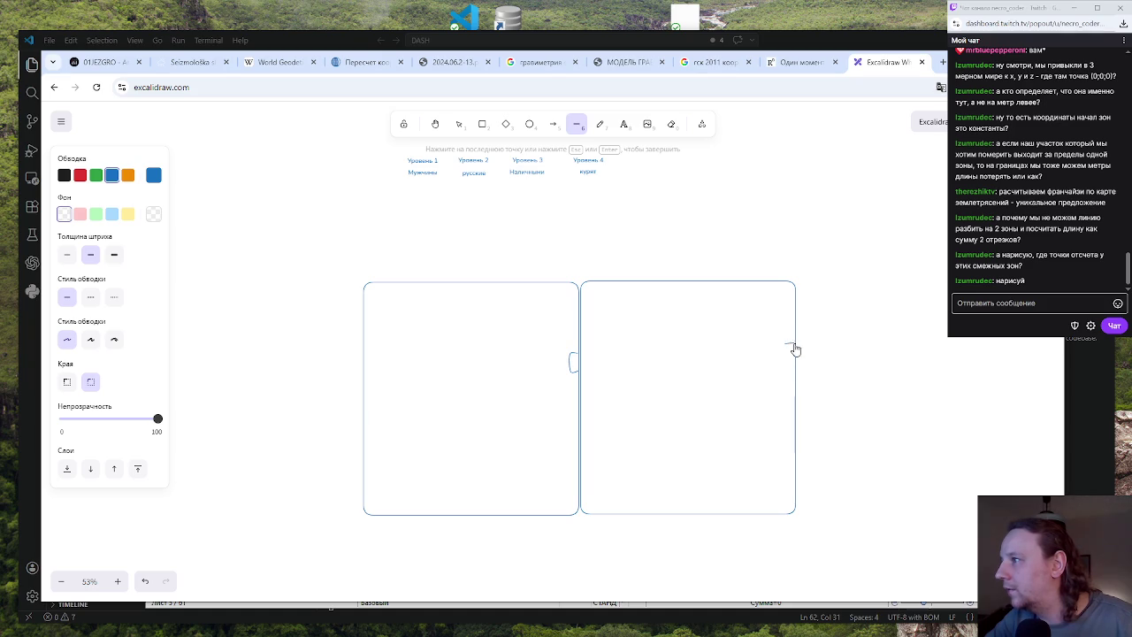
pyautogui.doubleClick(787, 364)
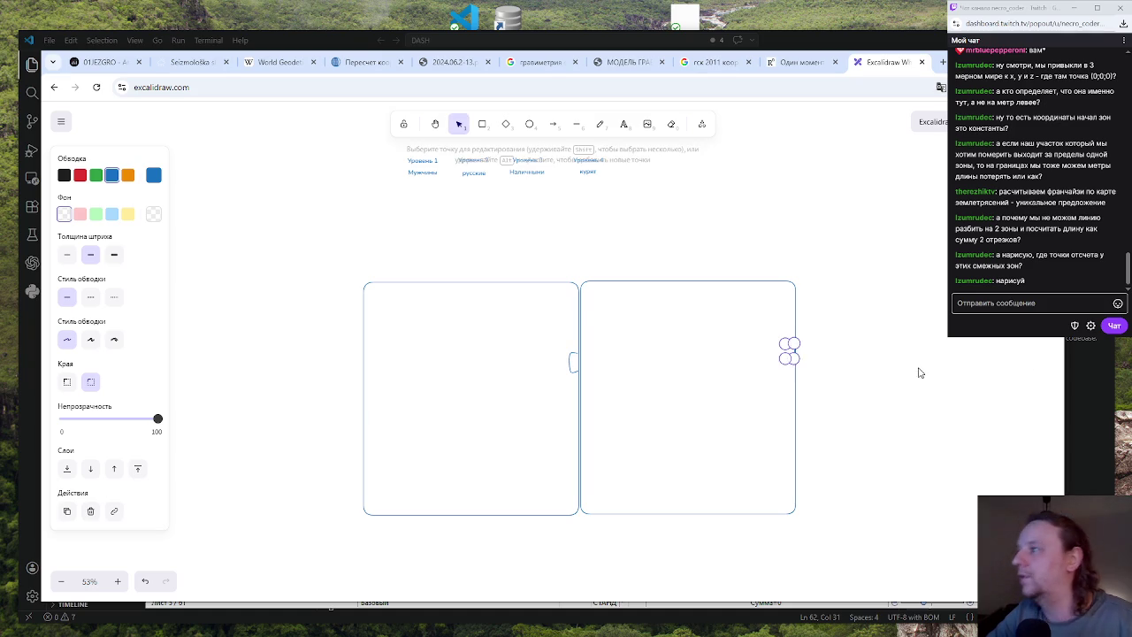
pyautogui.click(935, 409)
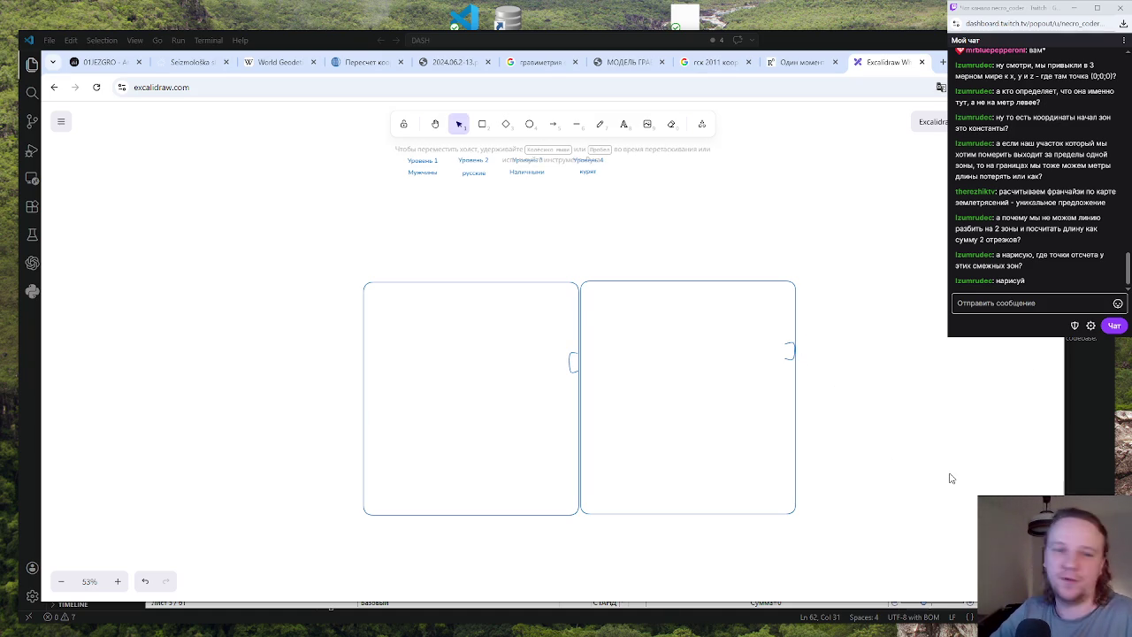
# Draw a straight line across the right zone, from the shared edge to its far side
pyautogui.click(577, 125)
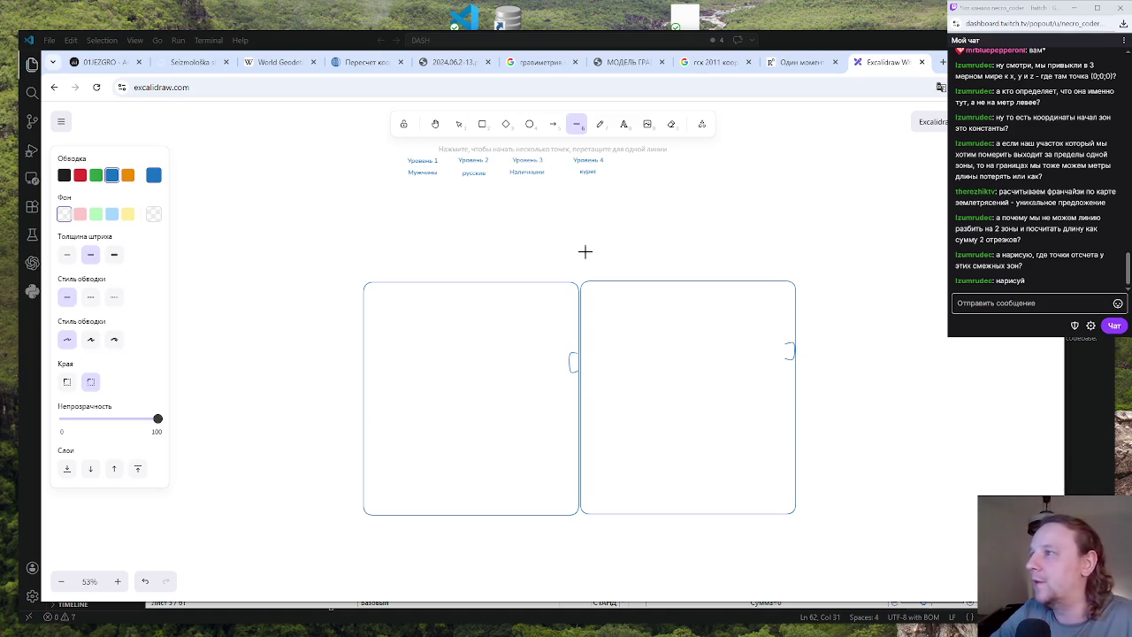
pyautogui.click(577, 369)
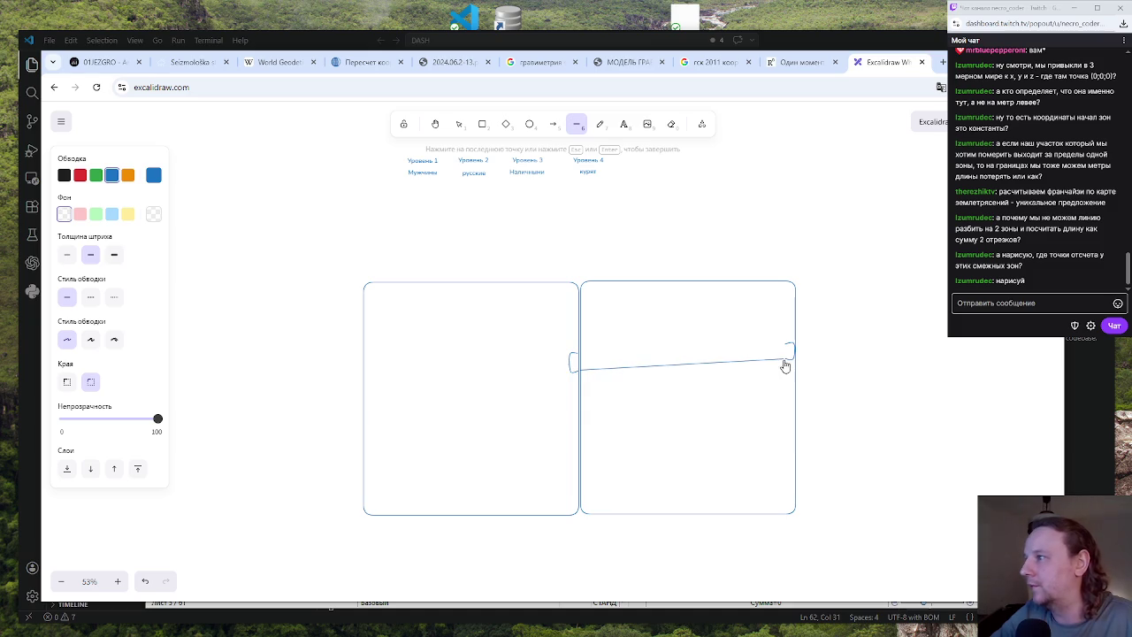
pyautogui.rightClick(707, 361)
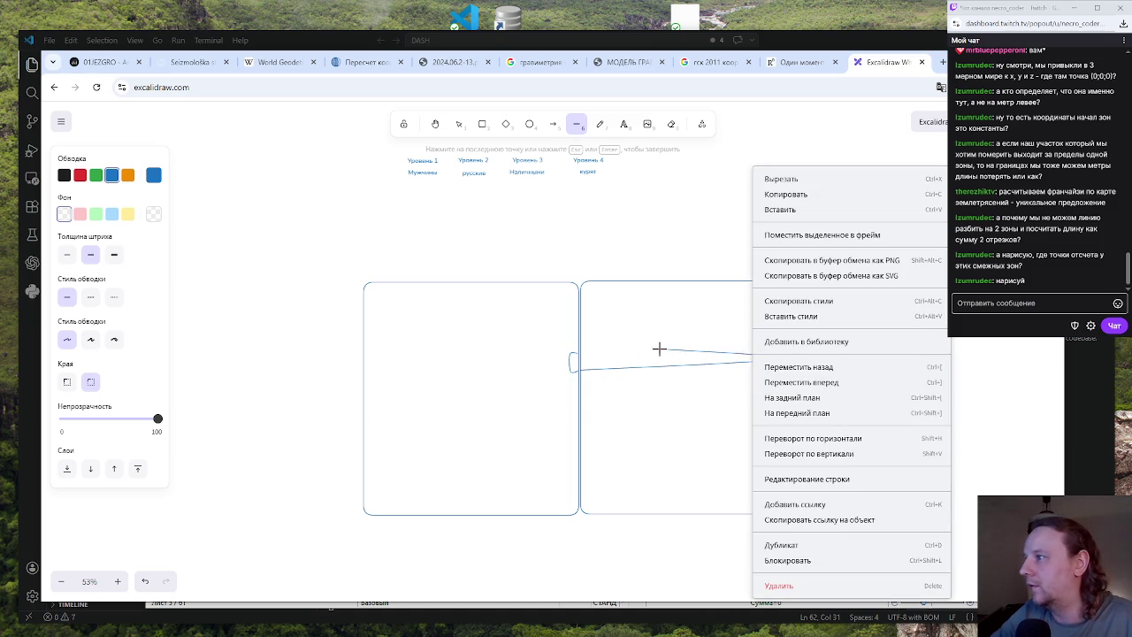
pyautogui.click(725, 364)
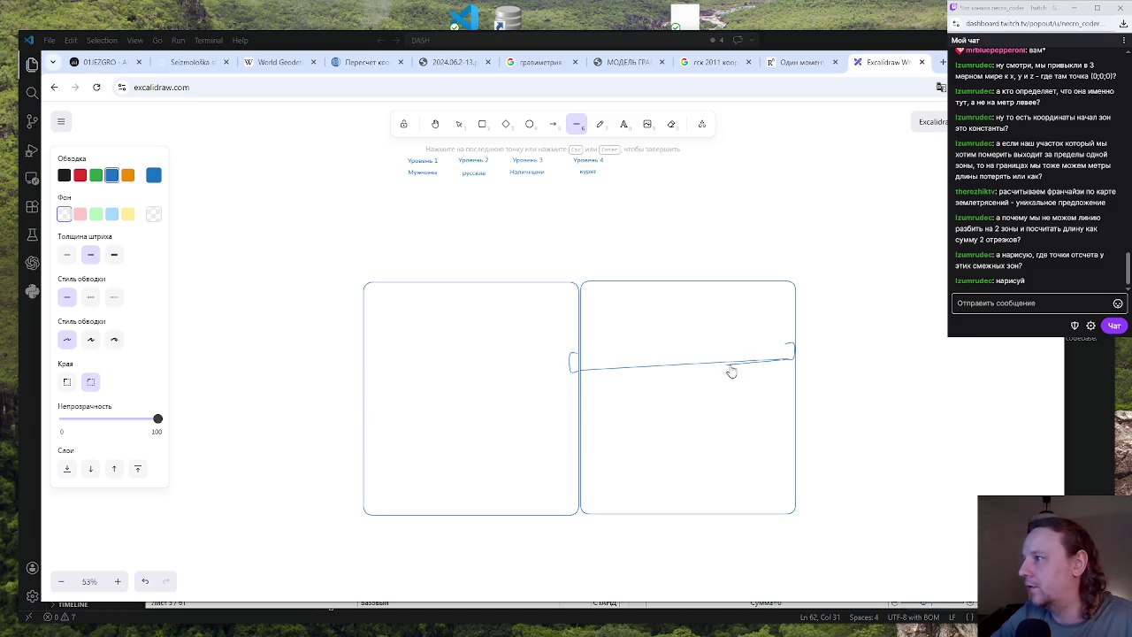
pyautogui.rightClick(786, 358)
pyautogui.click(786, 357)
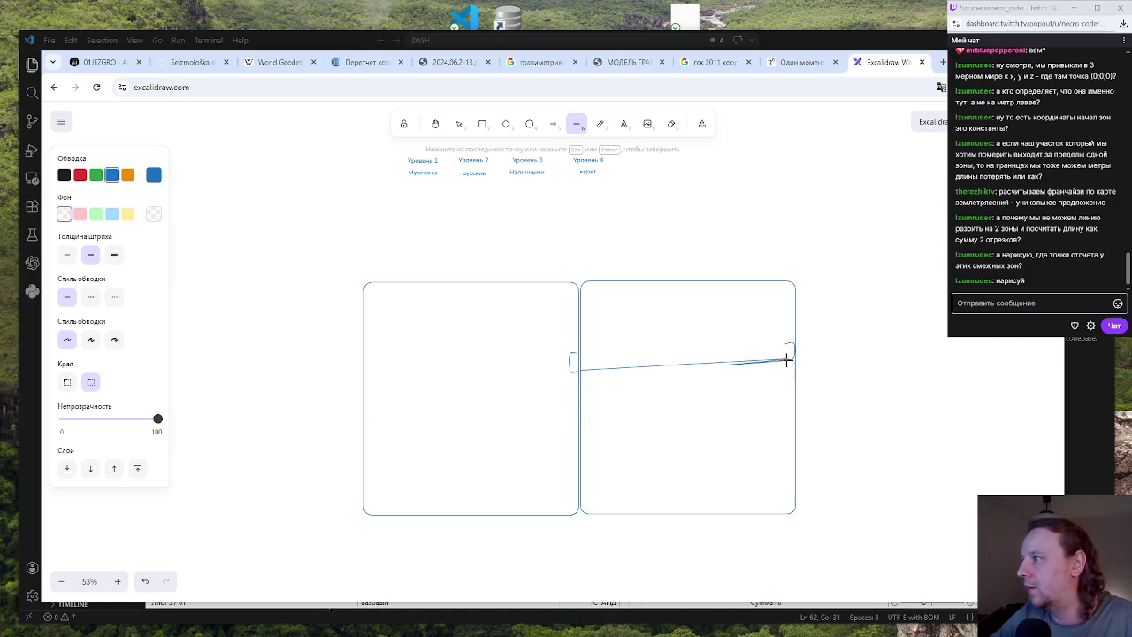
pyautogui.press('Escape')
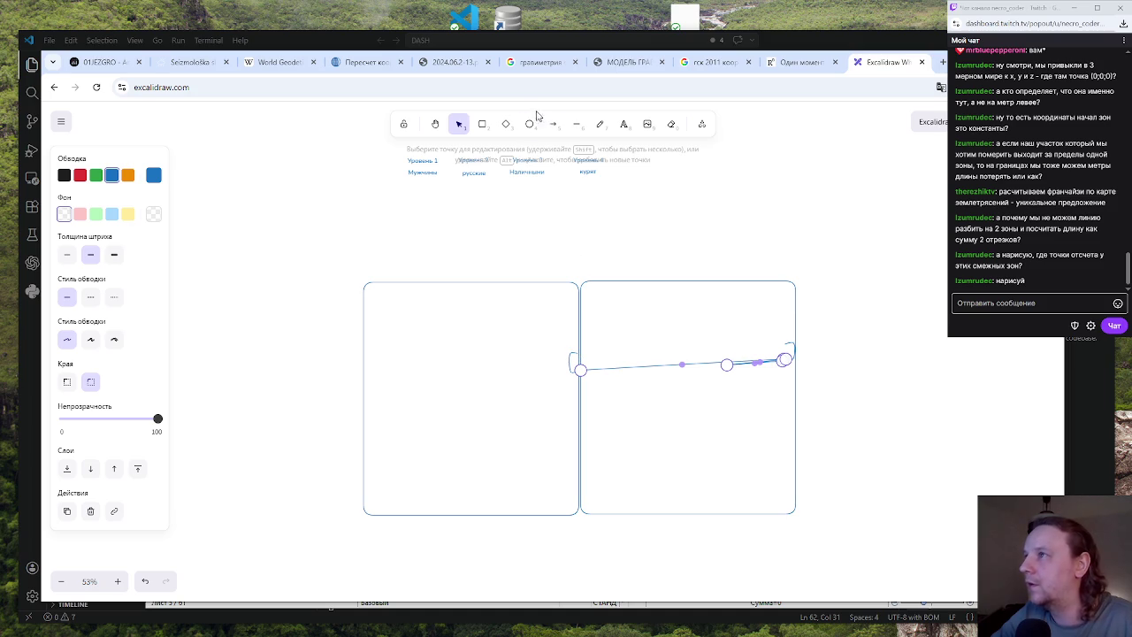
pyautogui.click(575, 124)
pyautogui.moveTo(579, 354); pyautogui.dragTo(786, 345)
pyautogui.rightClick(810, 324)
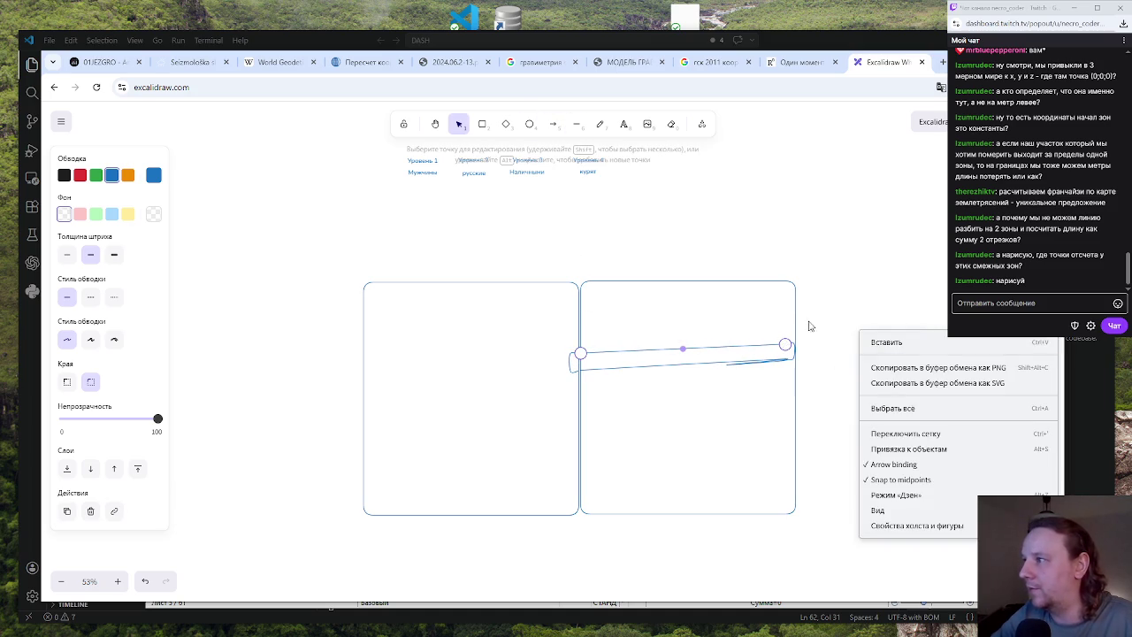
pyautogui.press('Escape')
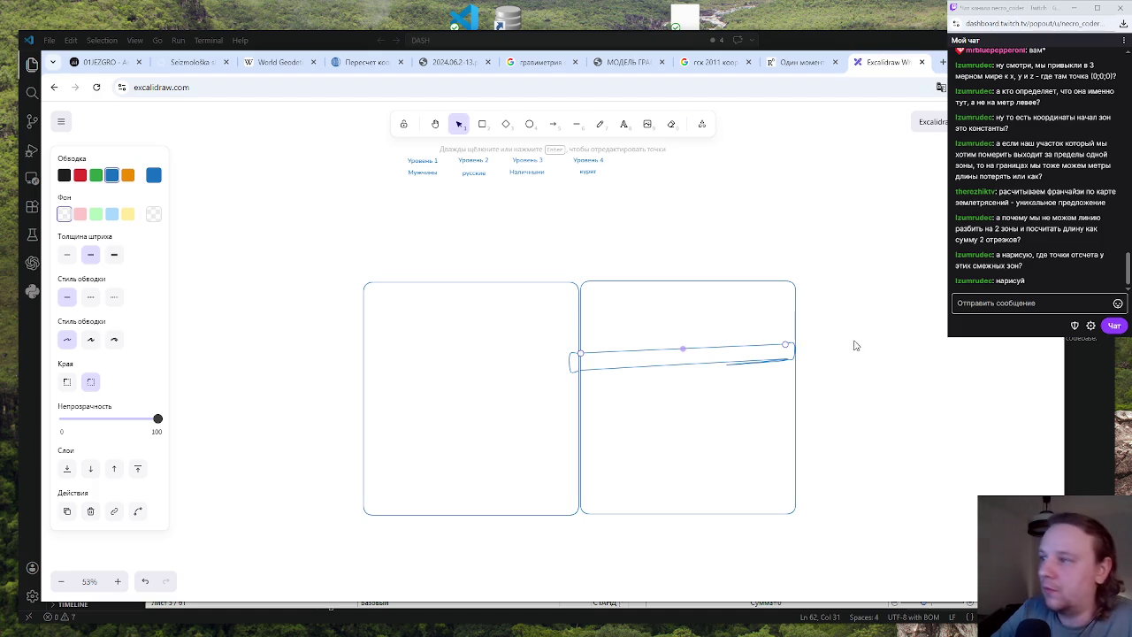
pyautogui.click(370, 512)
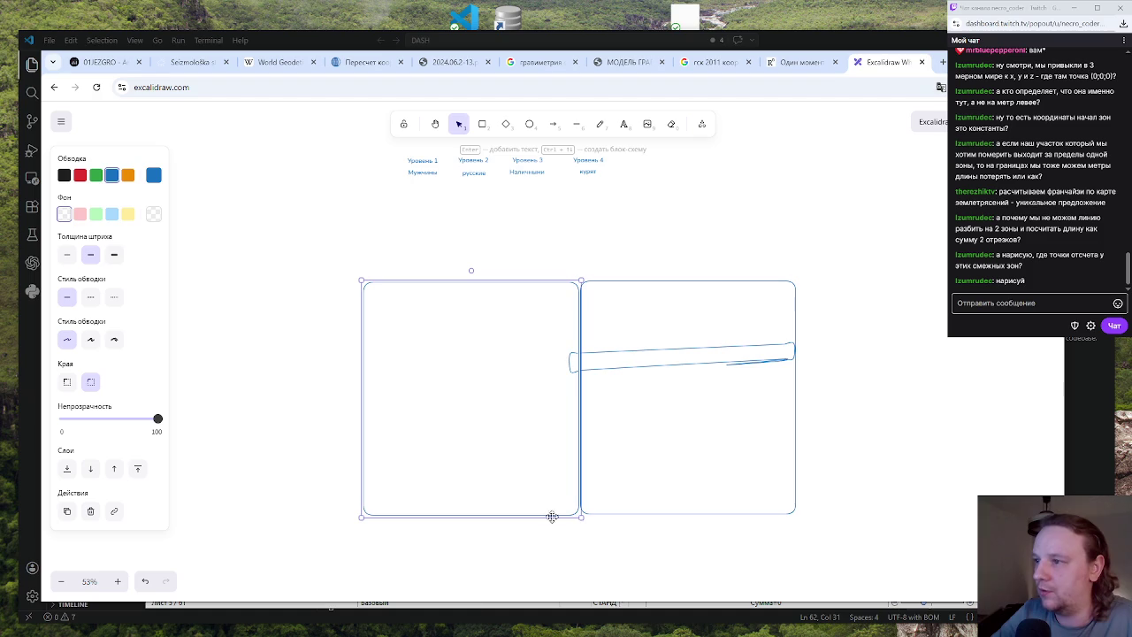
# Draw small circles at the left zone's bottom-left corner and where the zones meet at the bottom
pyautogui.click(529, 124)
pyautogui.moveTo(358, 503); pyautogui.dragTo(386, 527)
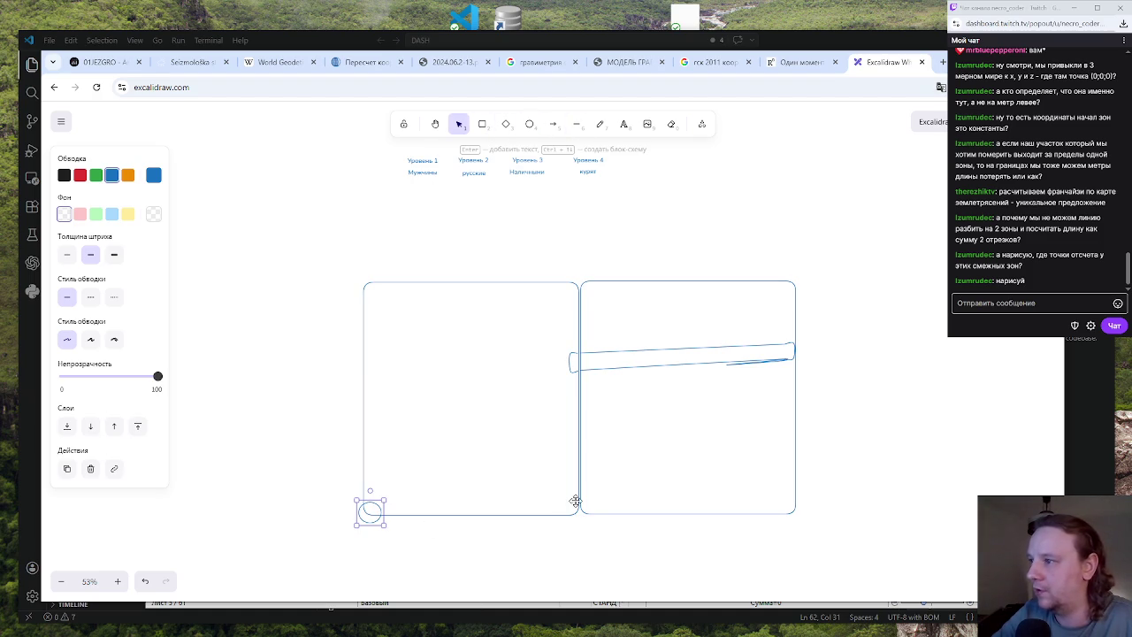
pyautogui.click(529, 123)
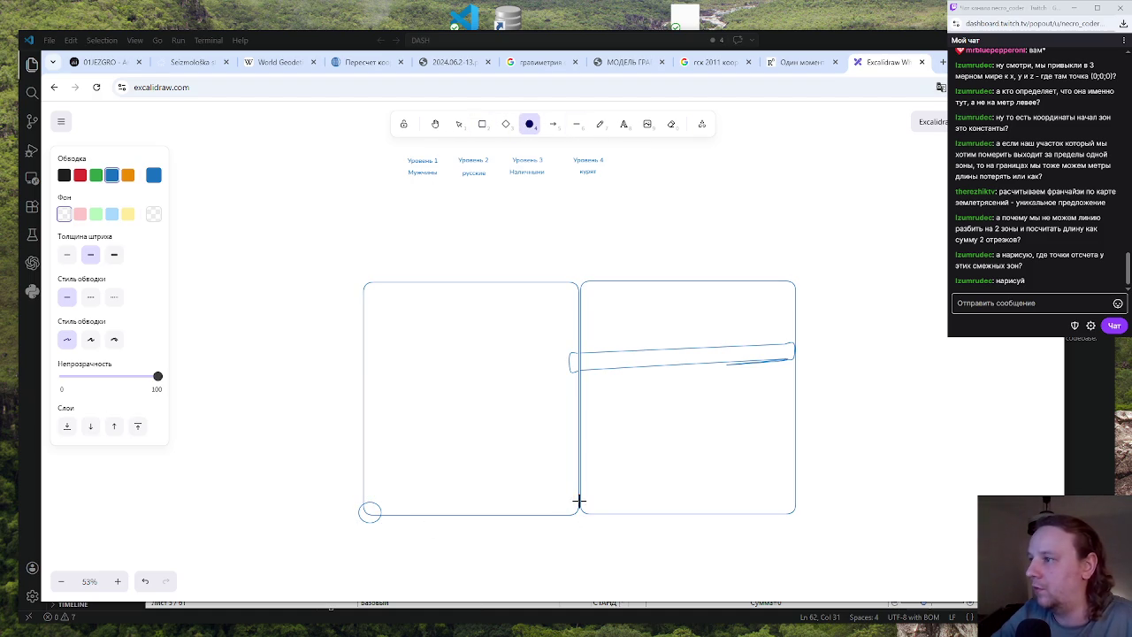
pyautogui.moveTo(575, 499); pyautogui.dragTo(602, 525)
pyautogui.click(904, 484)
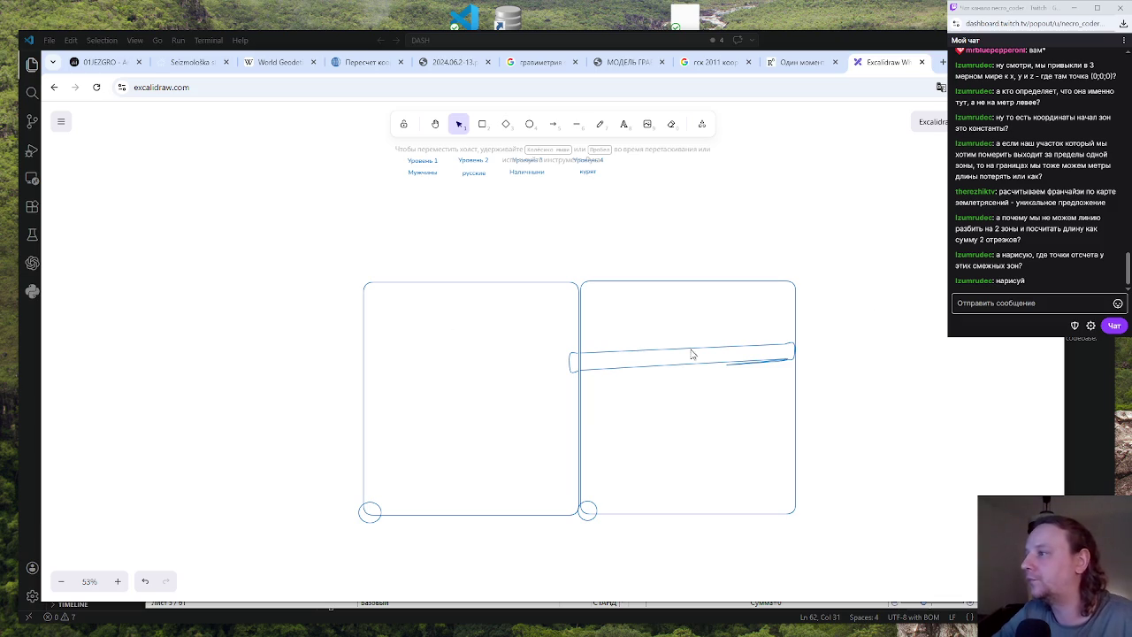
pyautogui.click(611, 351)
pyautogui.click(903, 347)
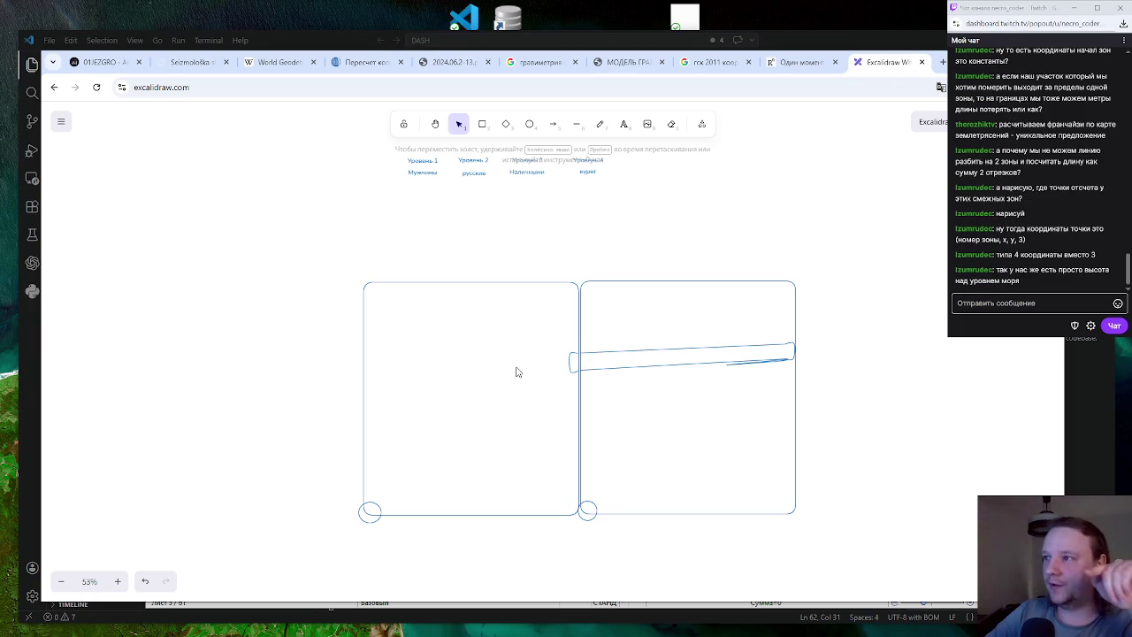
pyautogui.click(695, 349)
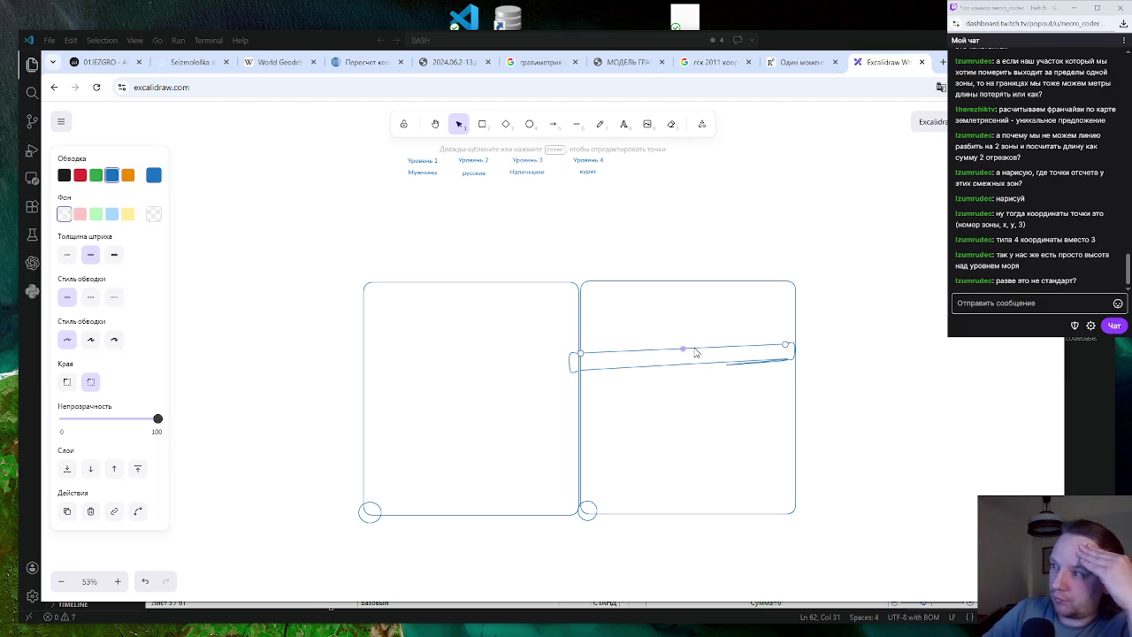
pyautogui.click(882, 329)
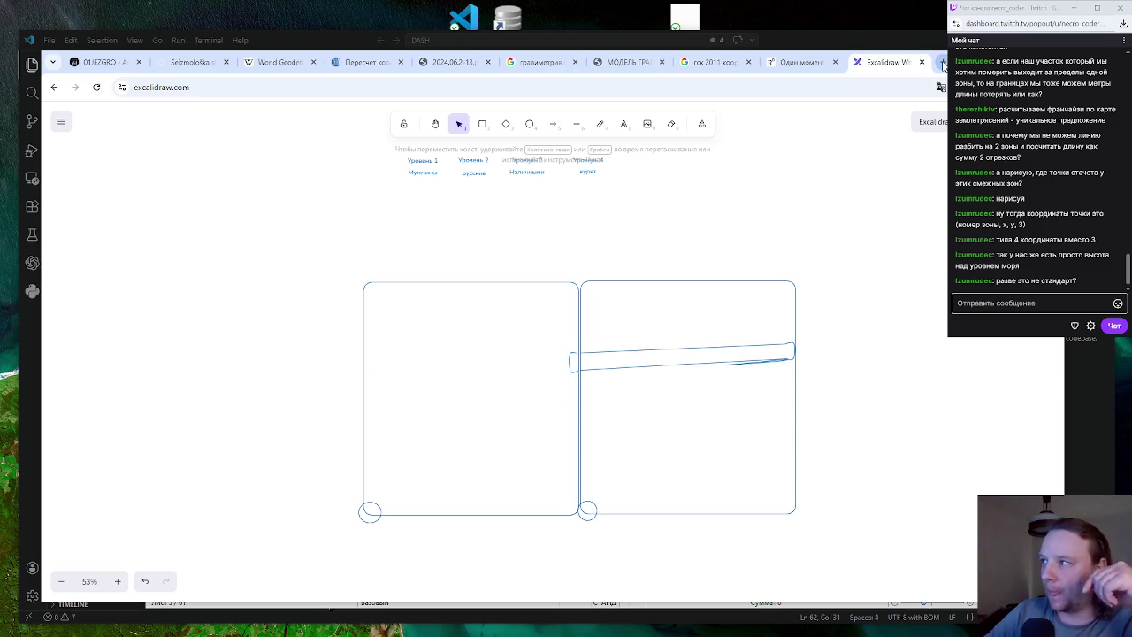
# Select the line across the right zone and undo it with Ctrl+Z
pyautogui.click(633, 352)
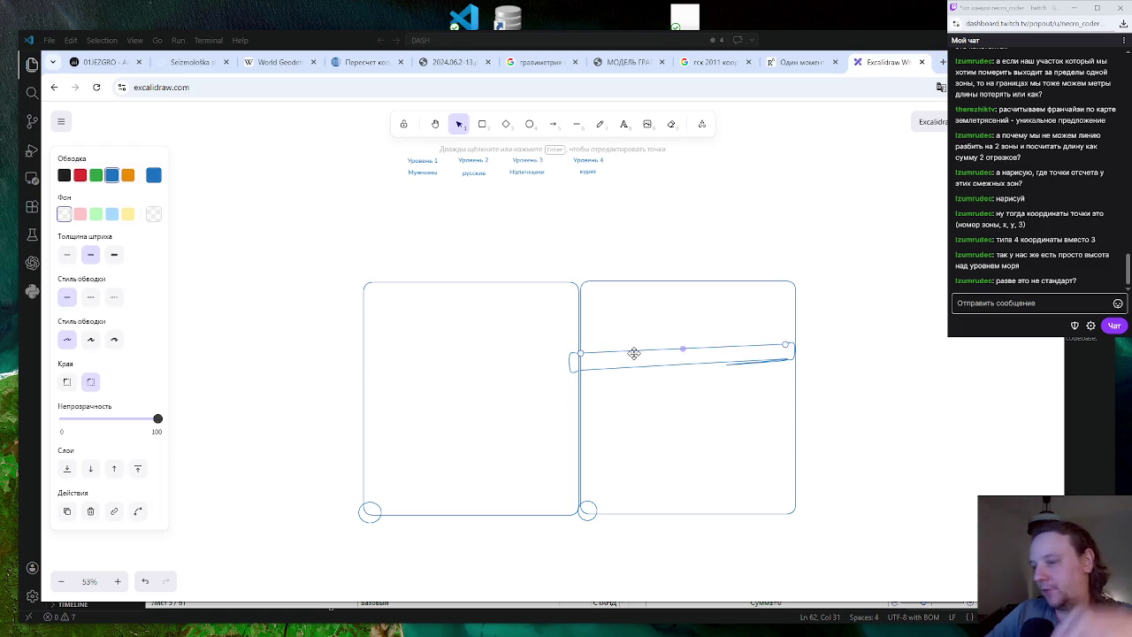
pyautogui.hotkey('ctrl', 'z')
pyautogui.hotkey('ctrl', 'z')
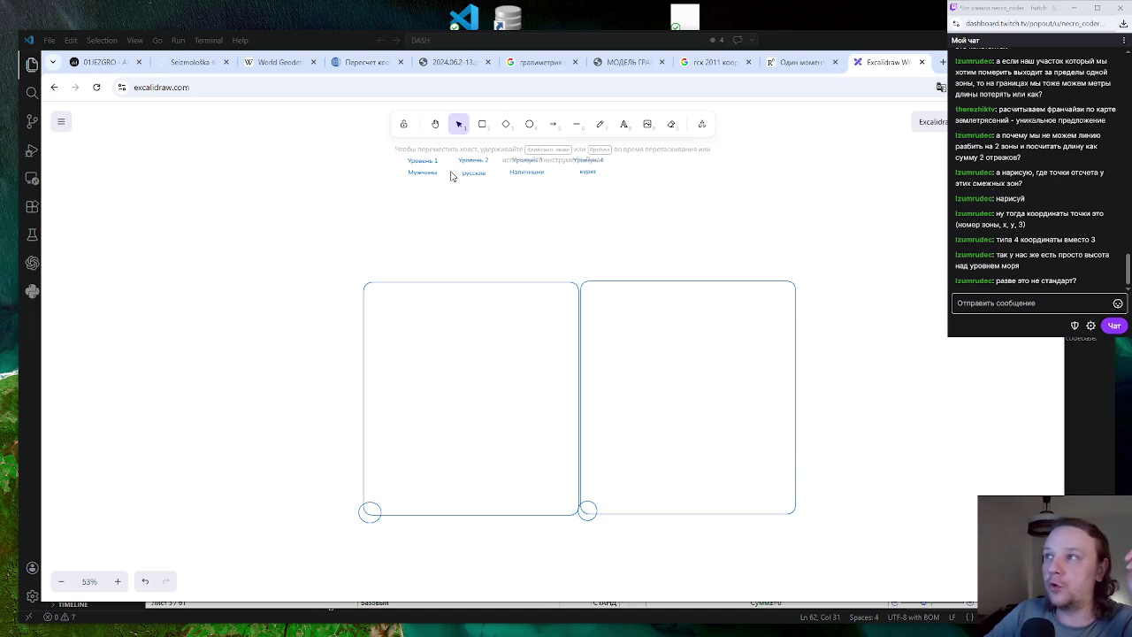
# Place four tiny circle sample points, two in the left zone and two in the right
pyautogui.click(527, 125)
pyautogui.moveTo(408, 346); pyautogui.dragTo(414, 353)
pyautogui.click(529, 124)
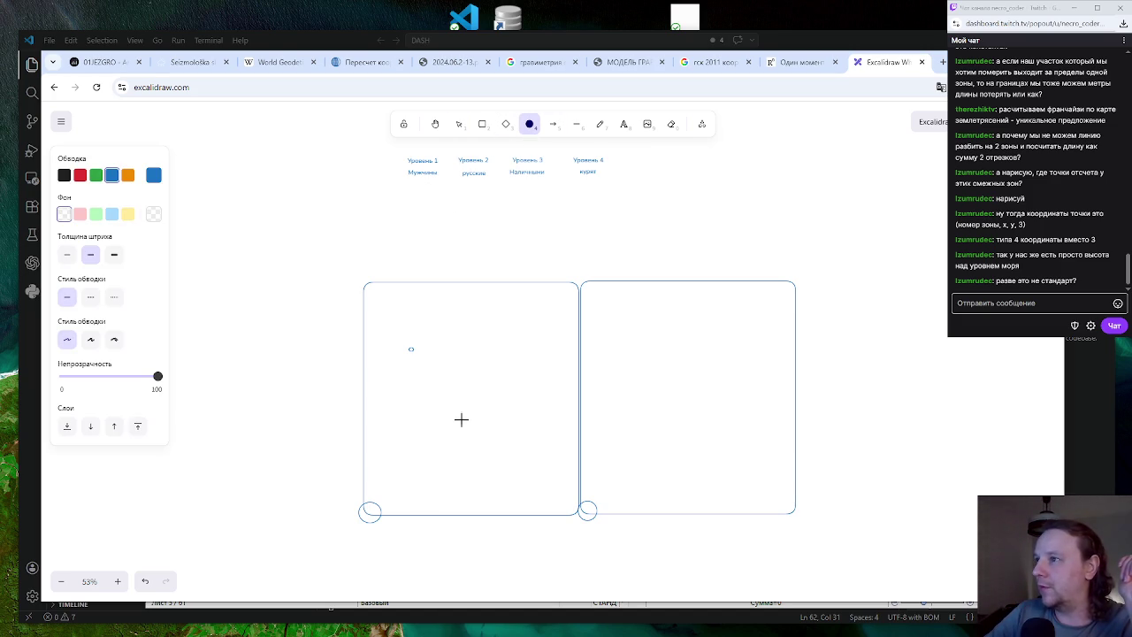
pyautogui.moveTo(475, 447); pyautogui.dragTo(479, 451)
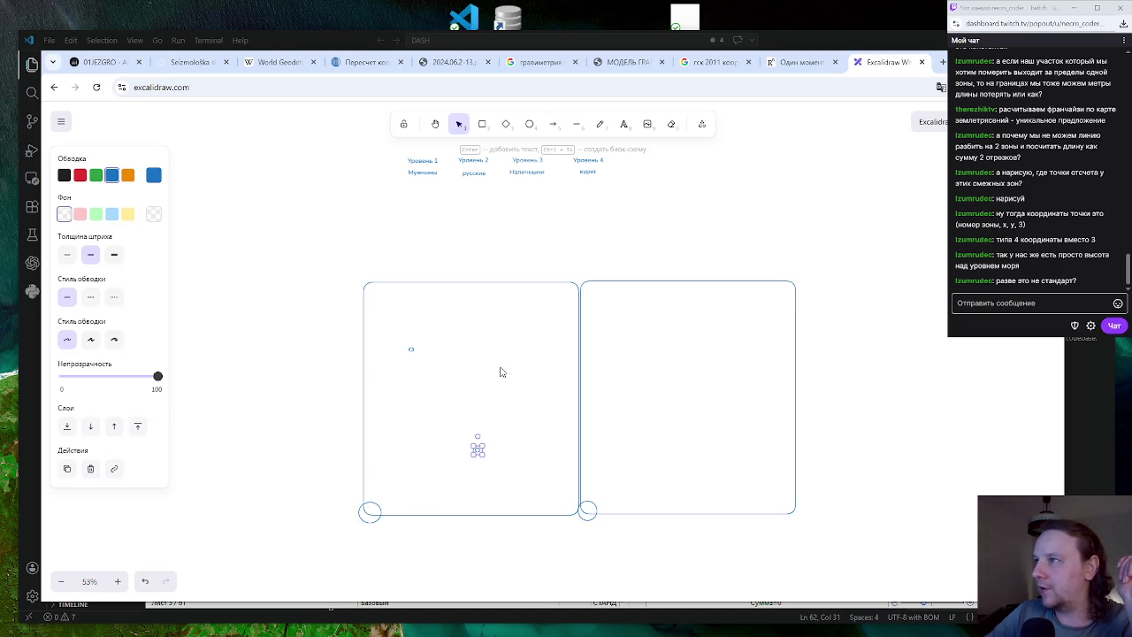
pyautogui.click(529, 124)
pyautogui.moveTo(640, 371); pyautogui.dragTo(646, 377)
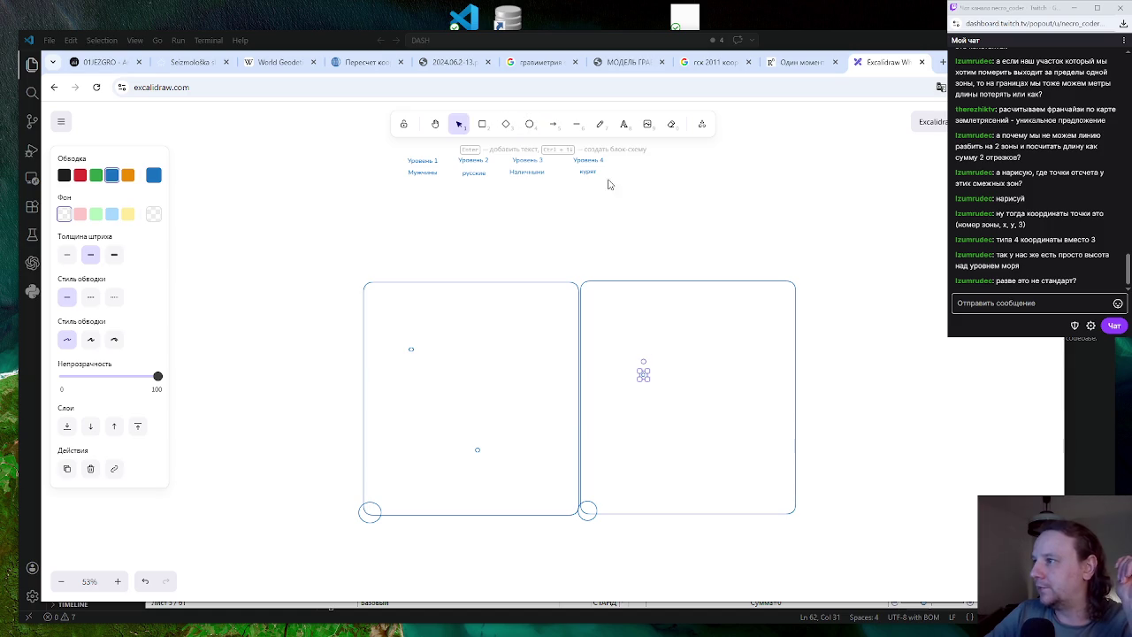
pyautogui.click(529, 124)
pyautogui.moveTo(705, 431); pyautogui.dragTo(710, 436)
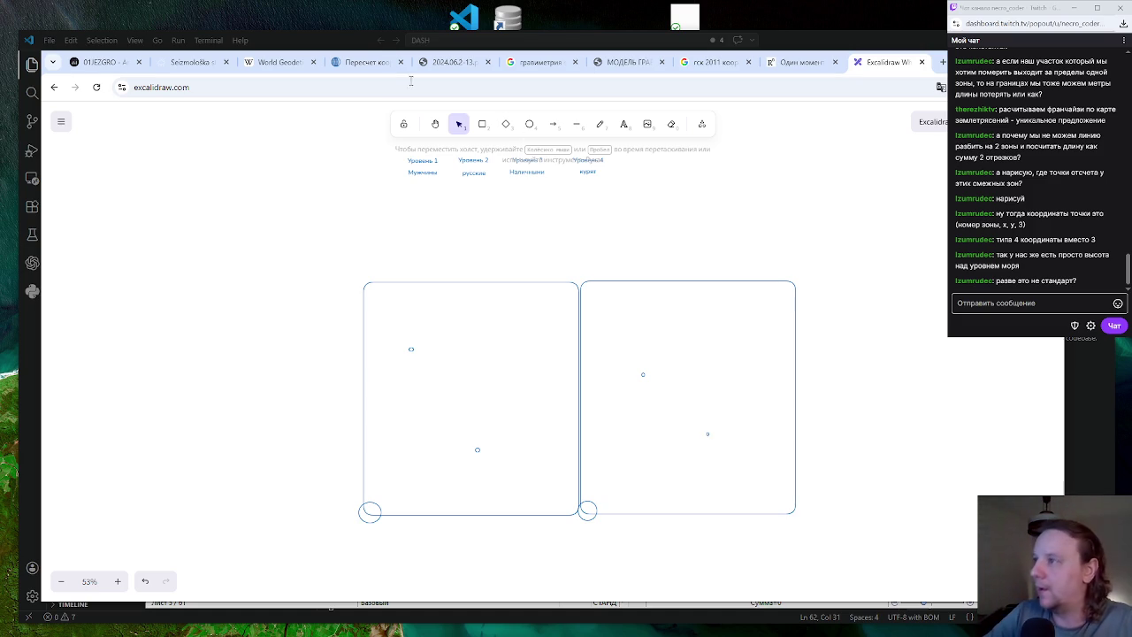
# Add a dot and a small diamond in the right zone, discarding a trial rectangle
pyautogui.click(565, 131)
pyautogui.click(708, 433)
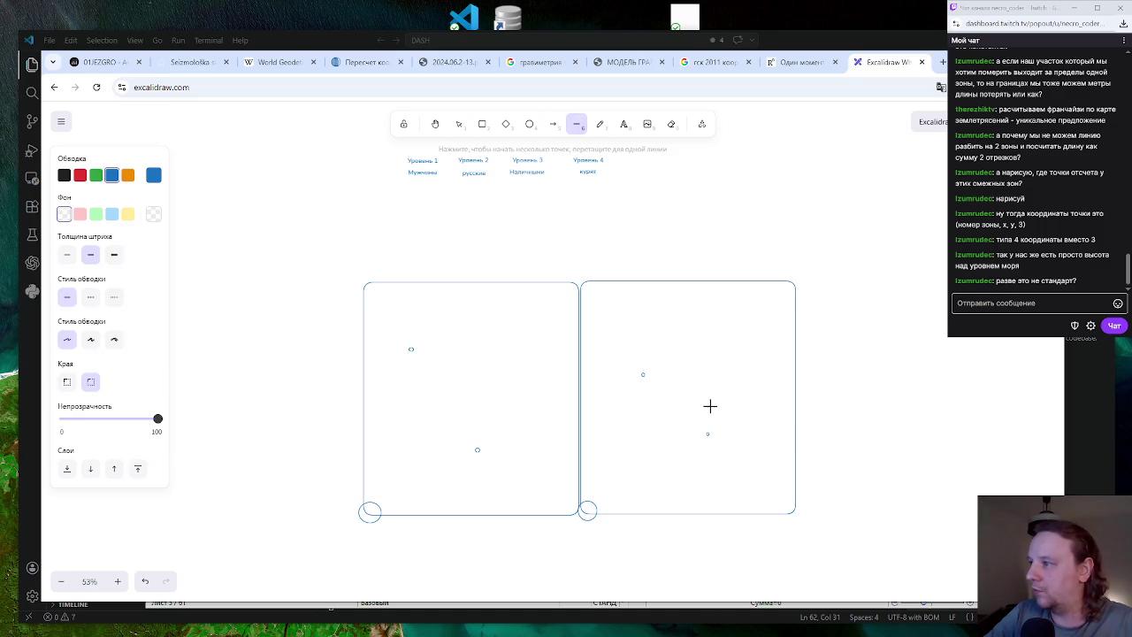
pyautogui.click(483, 125)
pyautogui.moveTo(714, 389); pyautogui.dragTo(743, 420)
pyautogui.press('Delete')
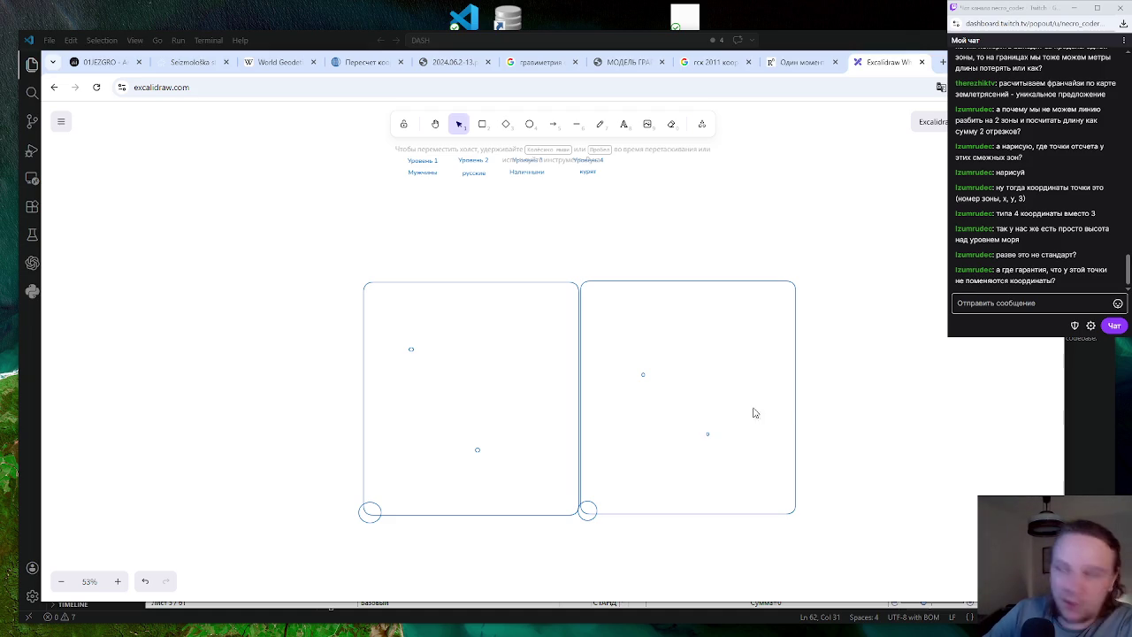
pyautogui.click(505, 124)
pyautogui.moveTo(715, 365)
pyautogui.mouseDown()
pyautogui.moveTo(737, 386)
pyautogui.moveTo(731, 374)
pyautogui.moveTo(728, 400)
pyautogui.mouseUp()
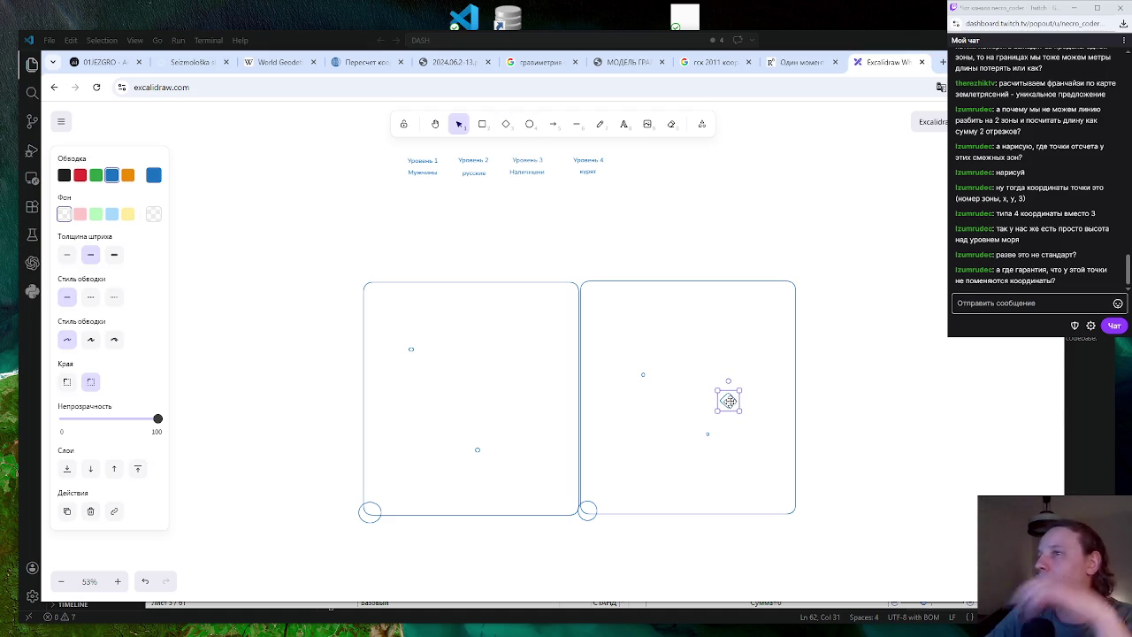
pyautogui.click(877, 395)
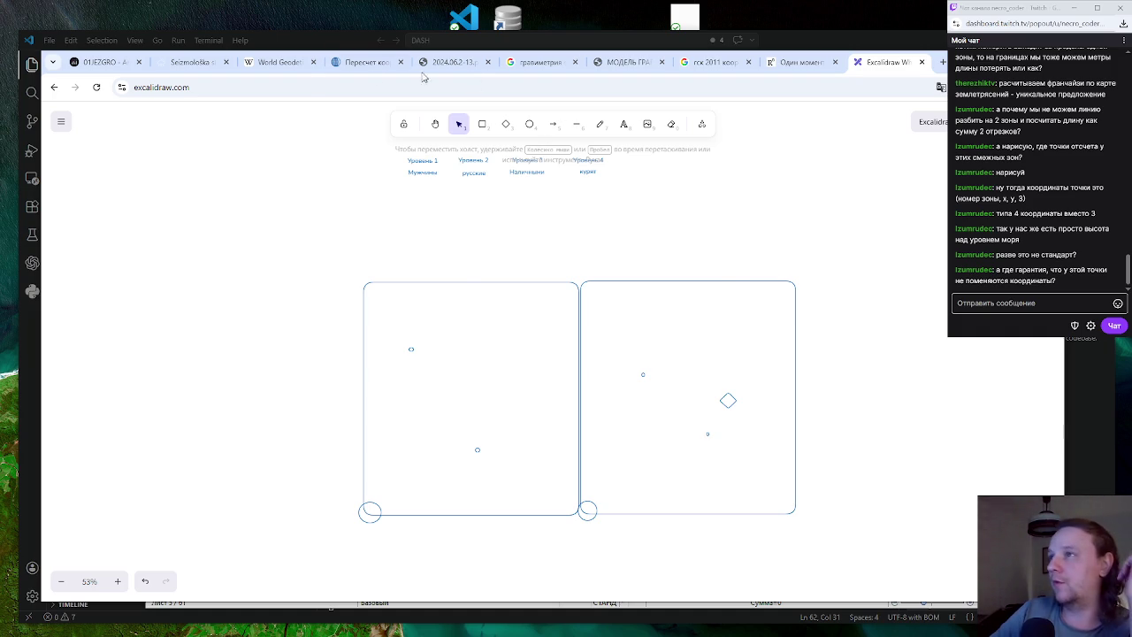
# Look over the Geobridge converter and Wikipedia WGS tabs, then open the 2024.06.2-13.pdf paper
pyautogui.click(353, 69)
pyautogui.scroll(2, 517, 294)
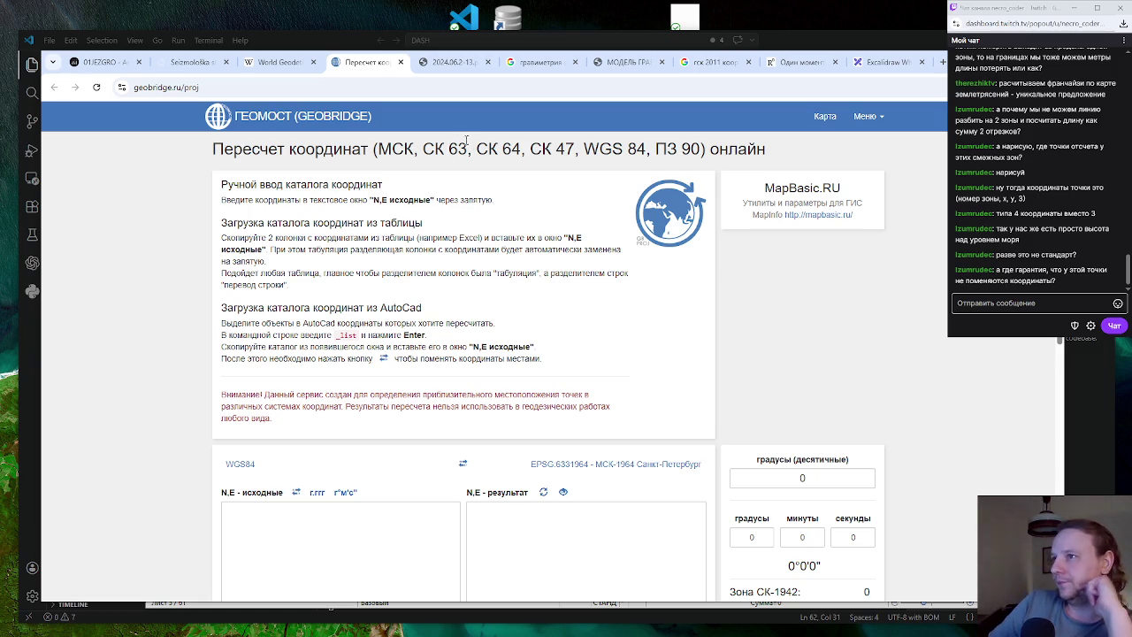
pyautogui.click(276, 64)
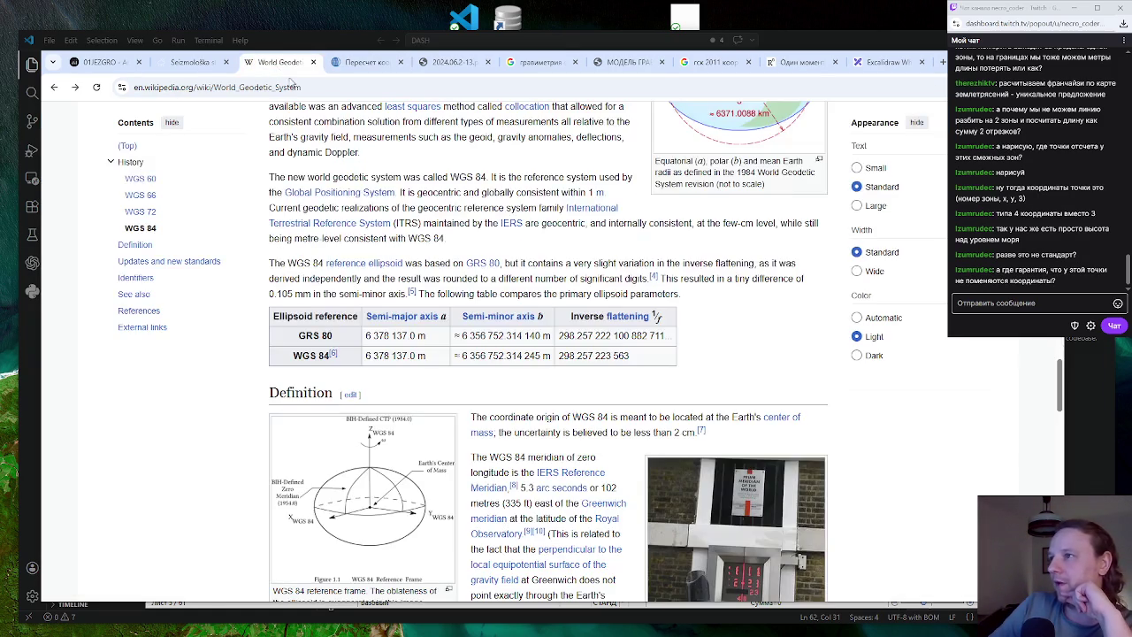
pyautogui.scroll(10, 548, 354)
pyautogui.scroll(5, 549, 354)
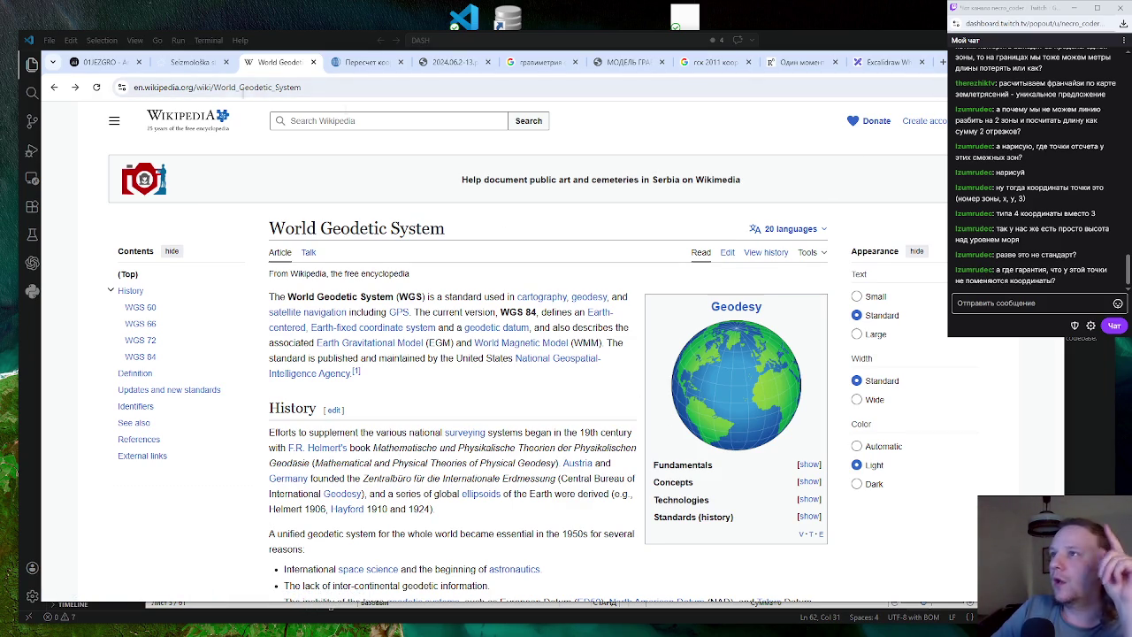
pyautogui.click(190, 62)
pyautogui.click(283, 64)
pyautogui.click(358, 63)
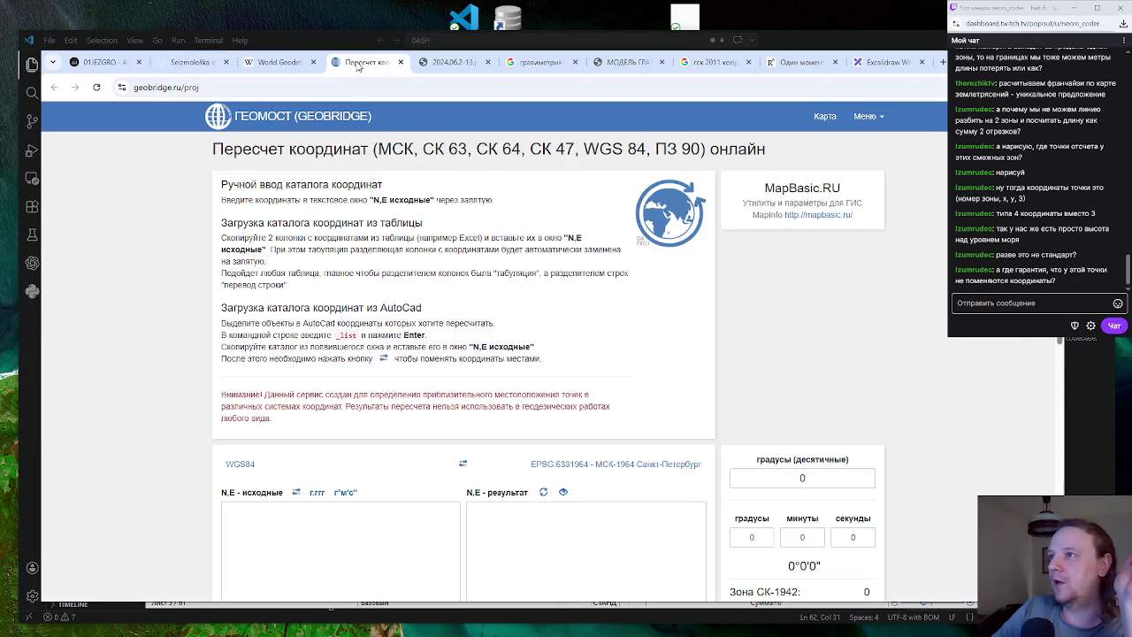
pyautogui.click(458, 63)
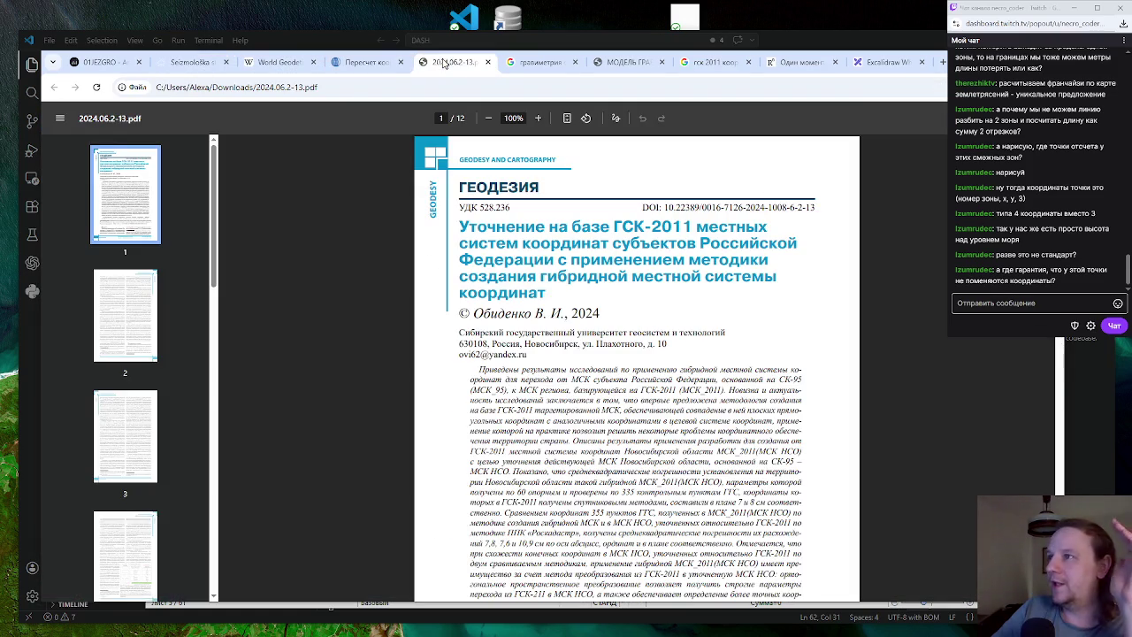
# Highlight ГСК-2011 in the PDF title, zoom the paper, then switch to the WGS article
pyautogui.moveTo(613, 227); pyautogui.dragTo(699, 228)
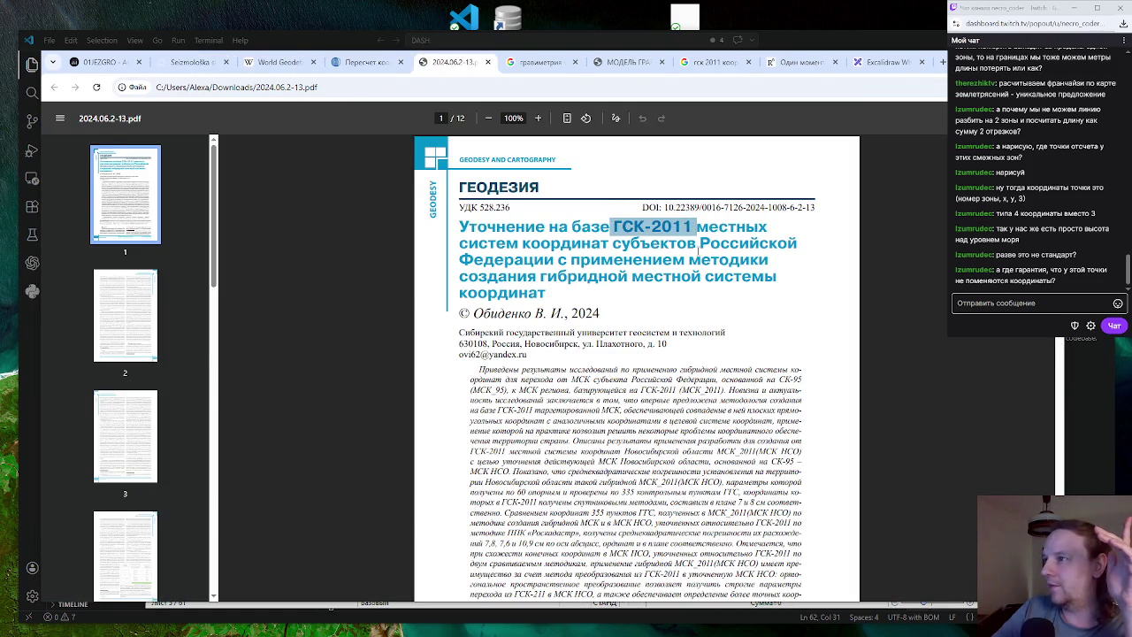
pyautogui.click(694, 276)
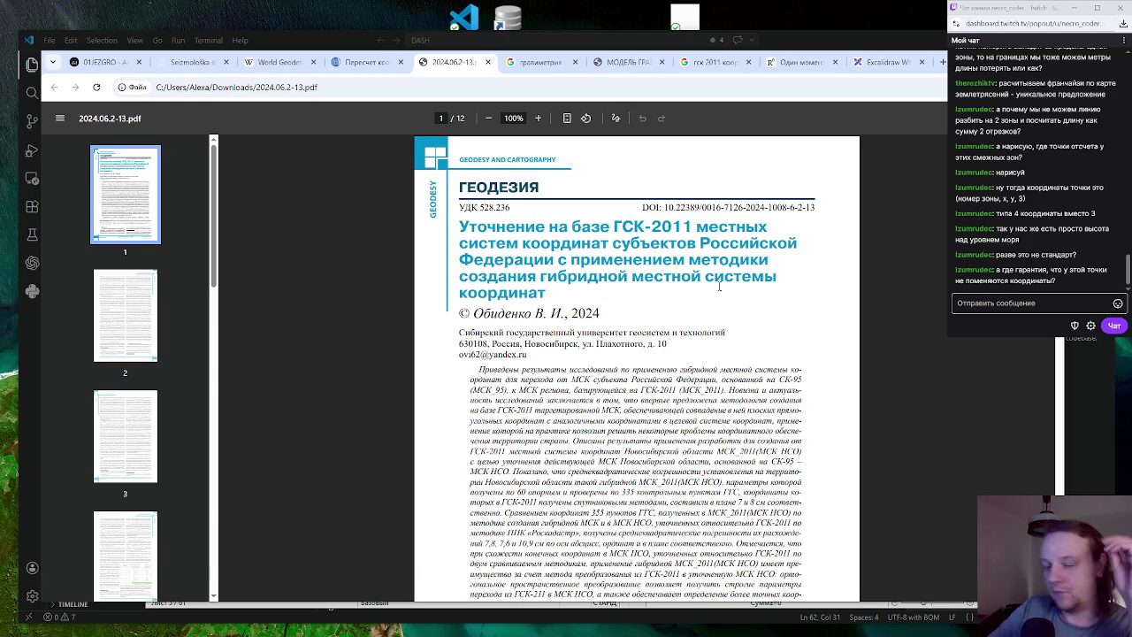
pyautogui.scroll(5, 726, 300)
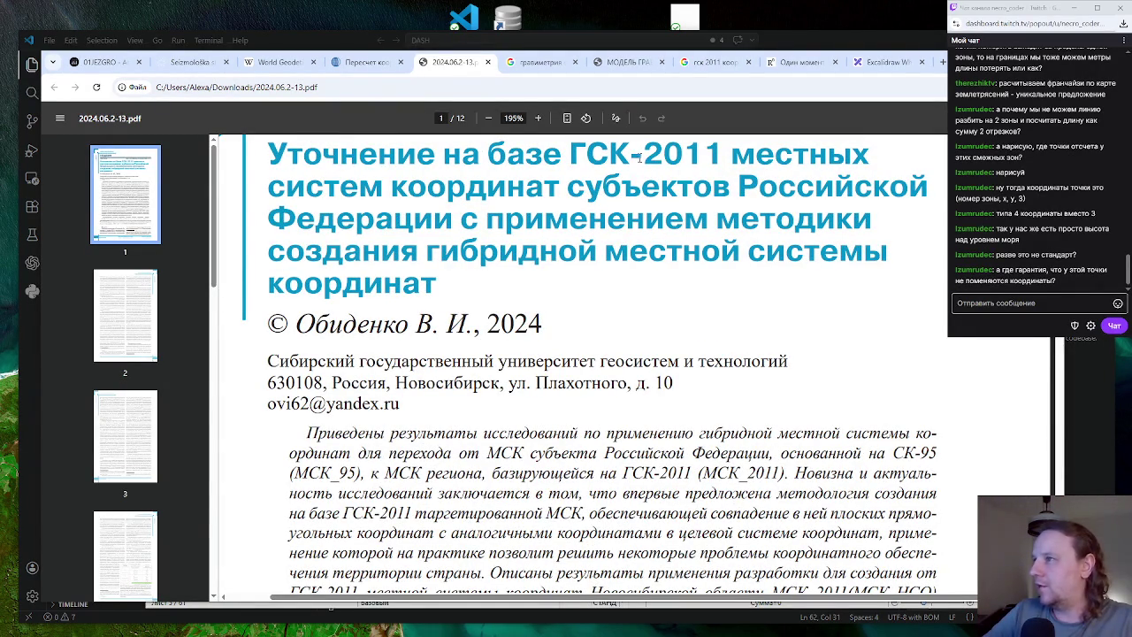
pyautogui.moveTo(577, 154); pyautogui.dragTo(727, 154)
pyautogui.click(727, 154)
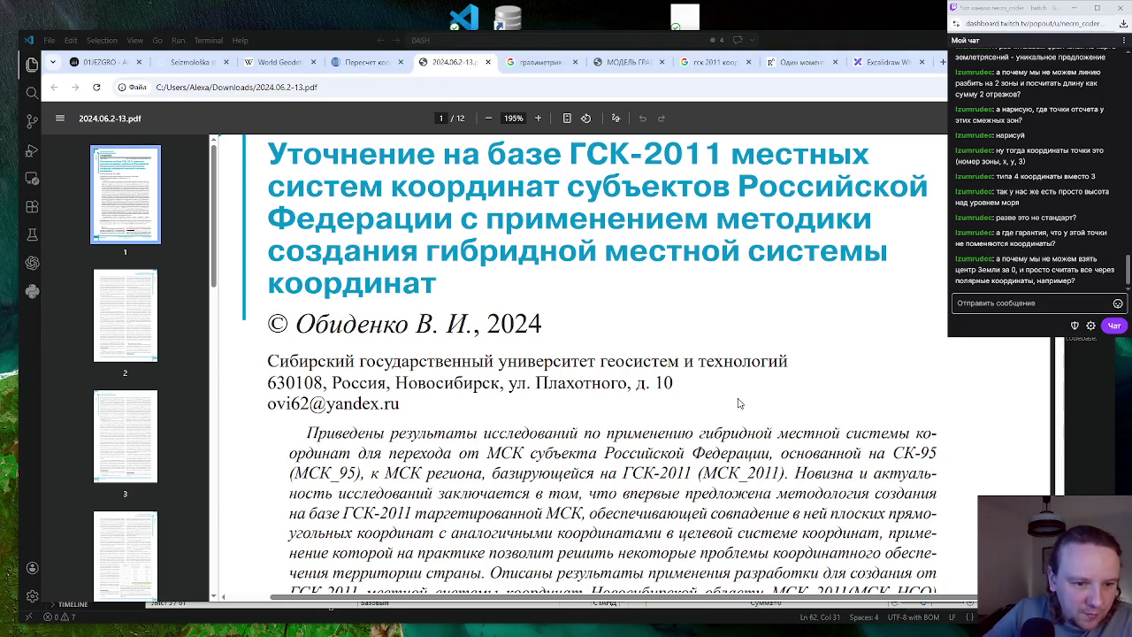
pyautogui.keyDown('ctrl'); pyautogui.scroll(-3, 726, 394); pyautogui.keyUp('ctrl')
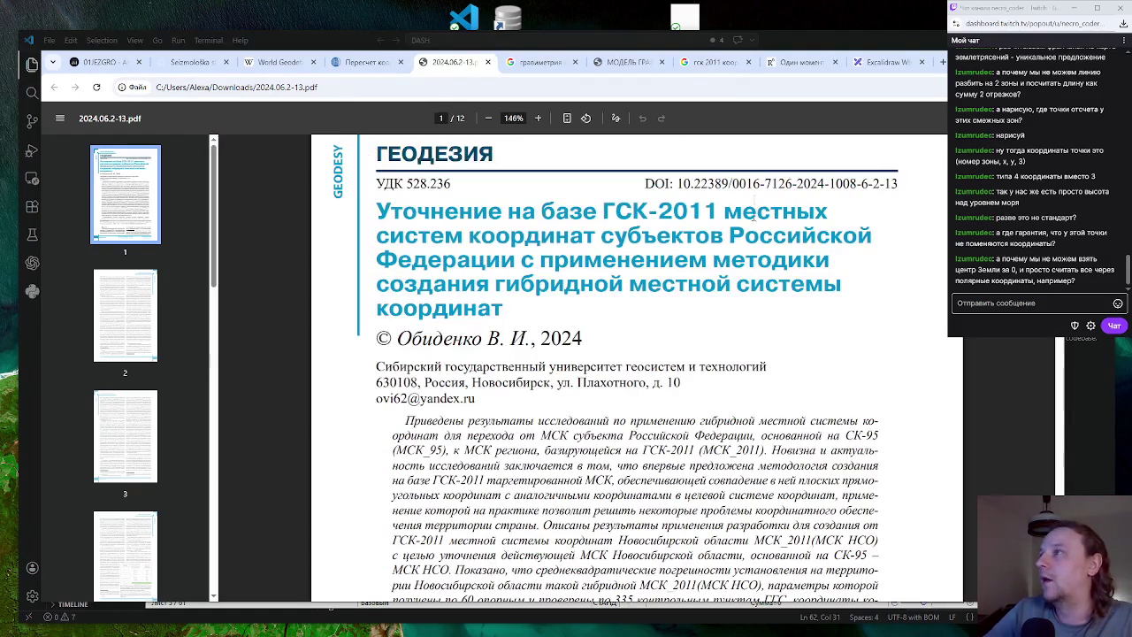
pyautogui.click(272, 67)
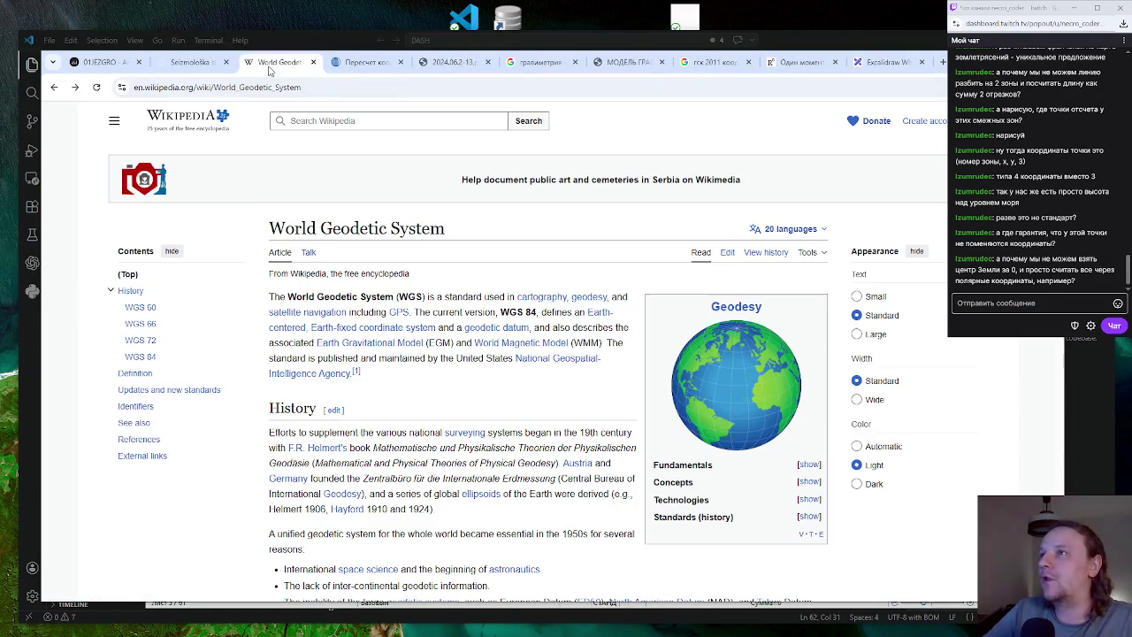
# Glance at the coordinate recalculation page, read the WGS article, then return to Excalidraw
pyautogui.click(357, 67)
pyautogui.click(281, 63)
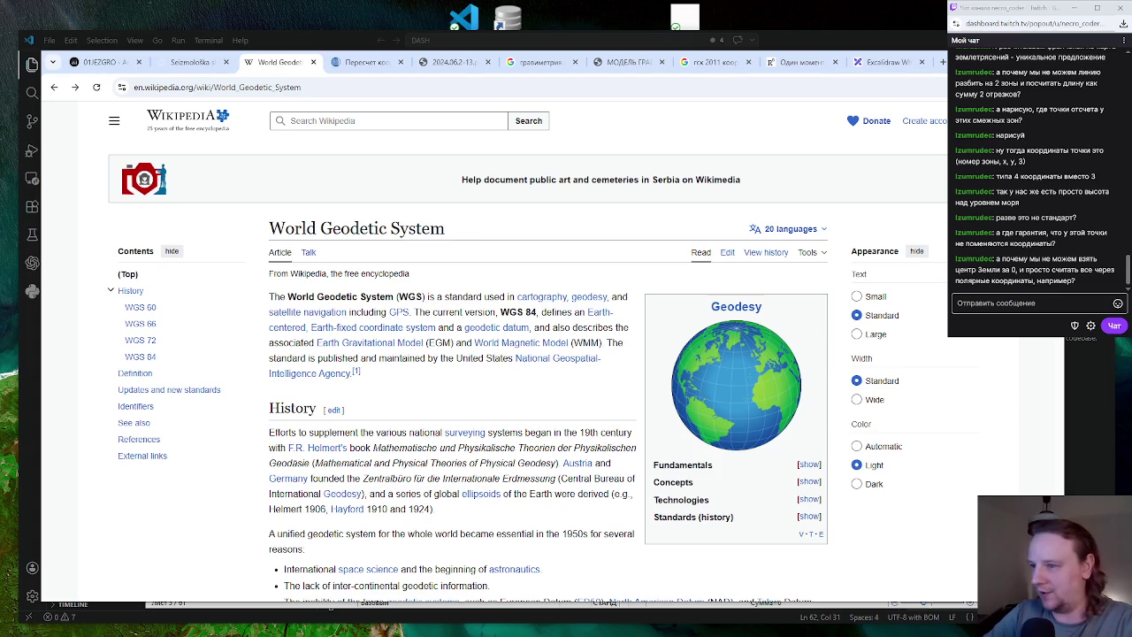
pyautogui.click(891, 63)
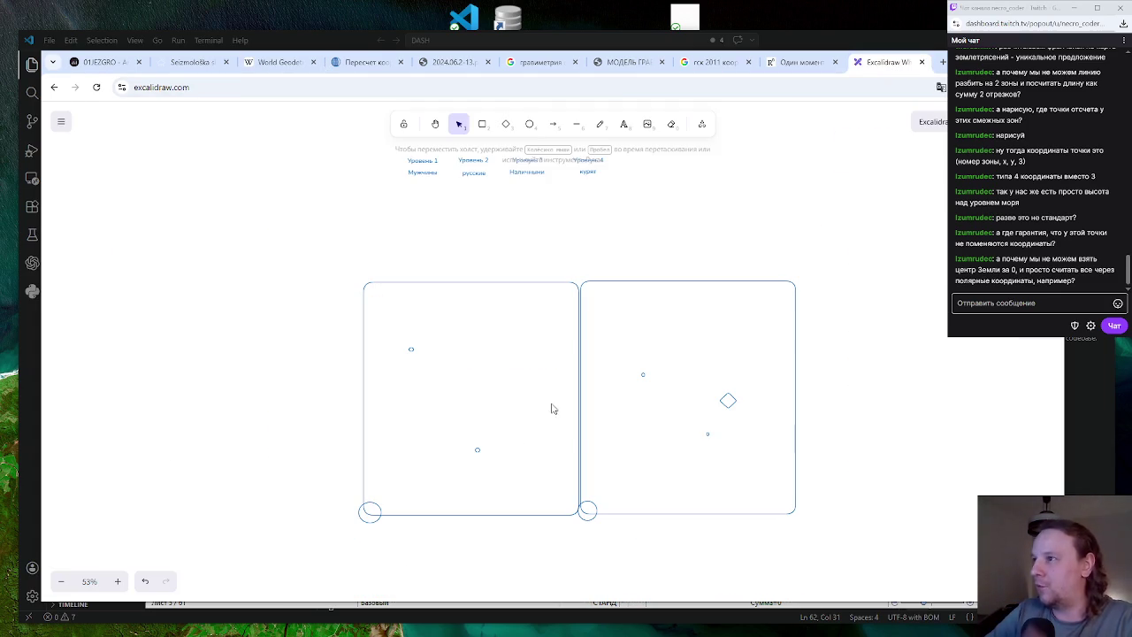
# Draw a small rounded rectangle to the left of the two zone boxes and deselect it
pyautogui.click(482, 124)
pyautogui.moveTo(215, 392); pyautogui.dragTo(336, 491)
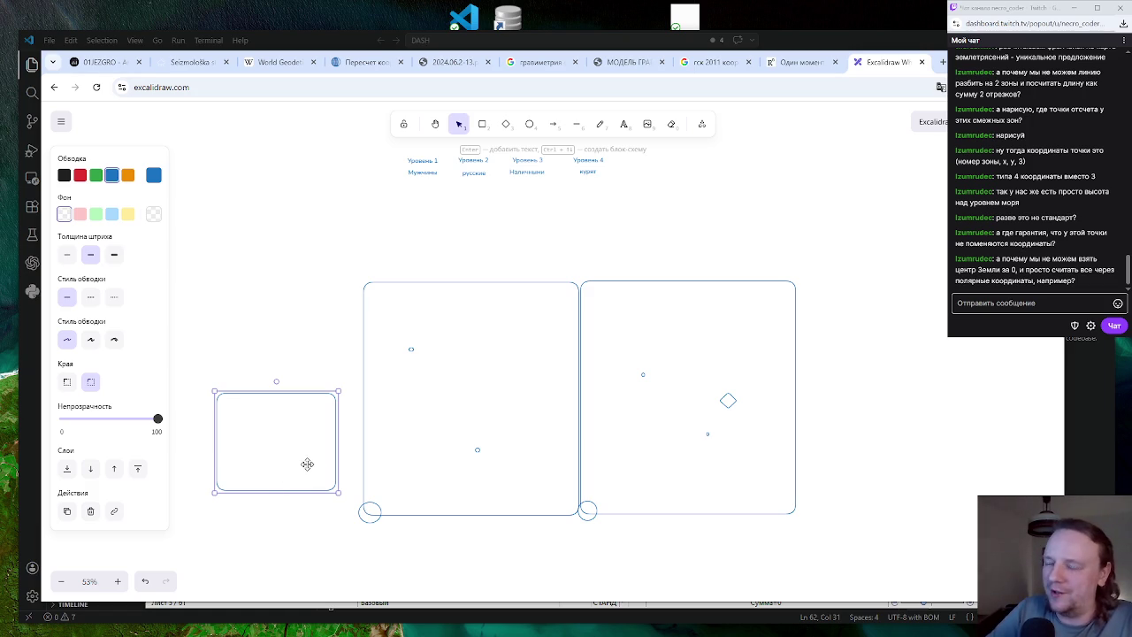
pyautogui.click(301, 300)
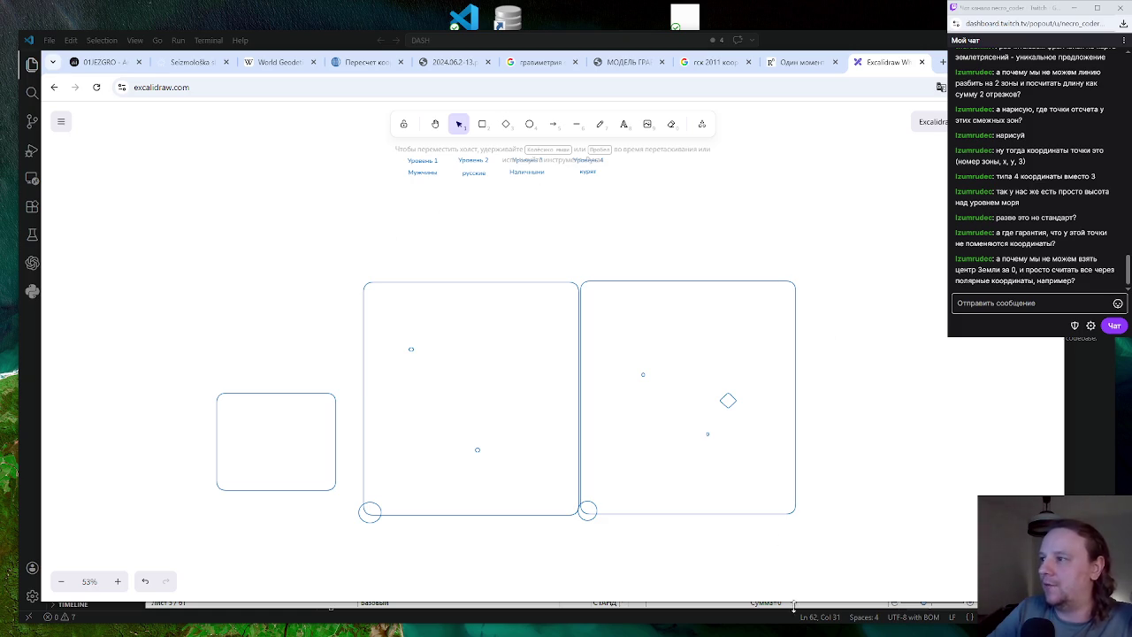
# Delete the middle and right zone rectangles, then return to the GSK-2011 image results
pyautogui.click(731, 403)
pyautogui.click(866, 498)
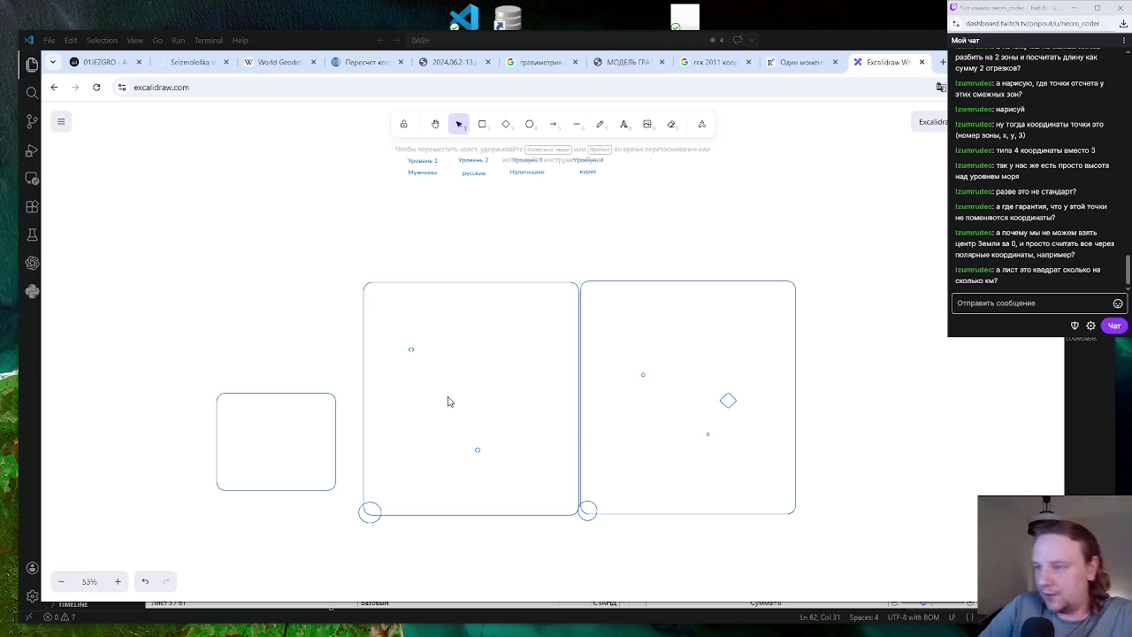
pyautogui.click(502, 283)
pyautogui.press('Delete')
pyautogui.click(626, 283)
pyautogui.press('Delete')
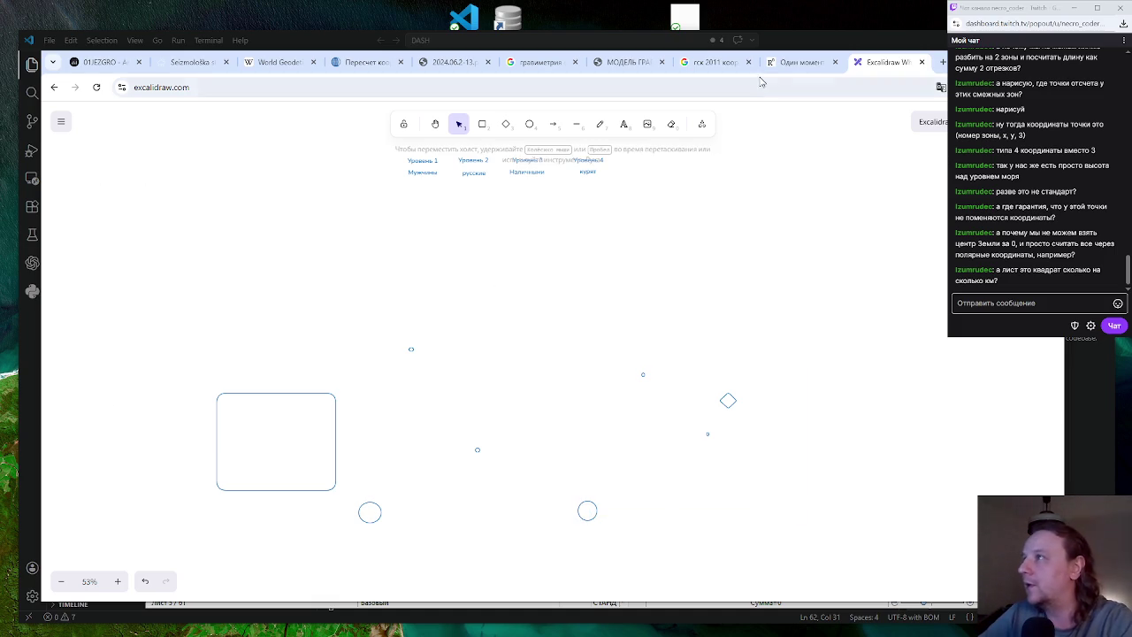
pyautogui.click(796, 62)
pyautogui.click(708, 61)
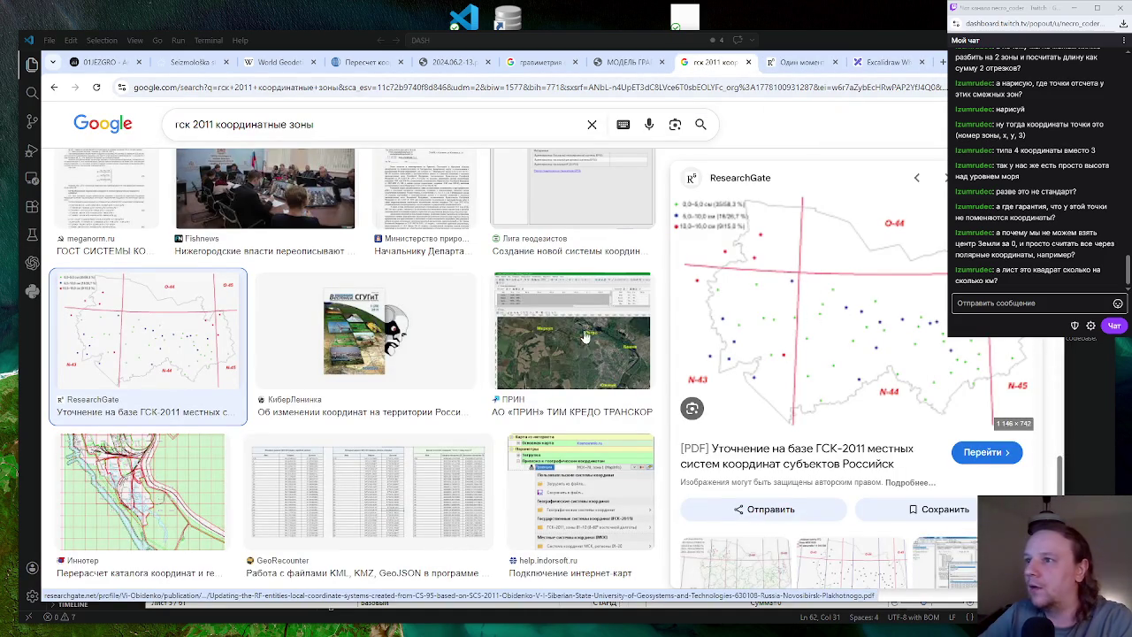
# Preview the ResearchGate and sihote-alin.ru GSK-2011 zone maps in the image results
pyautogui.scroll(-3, 829, 358)
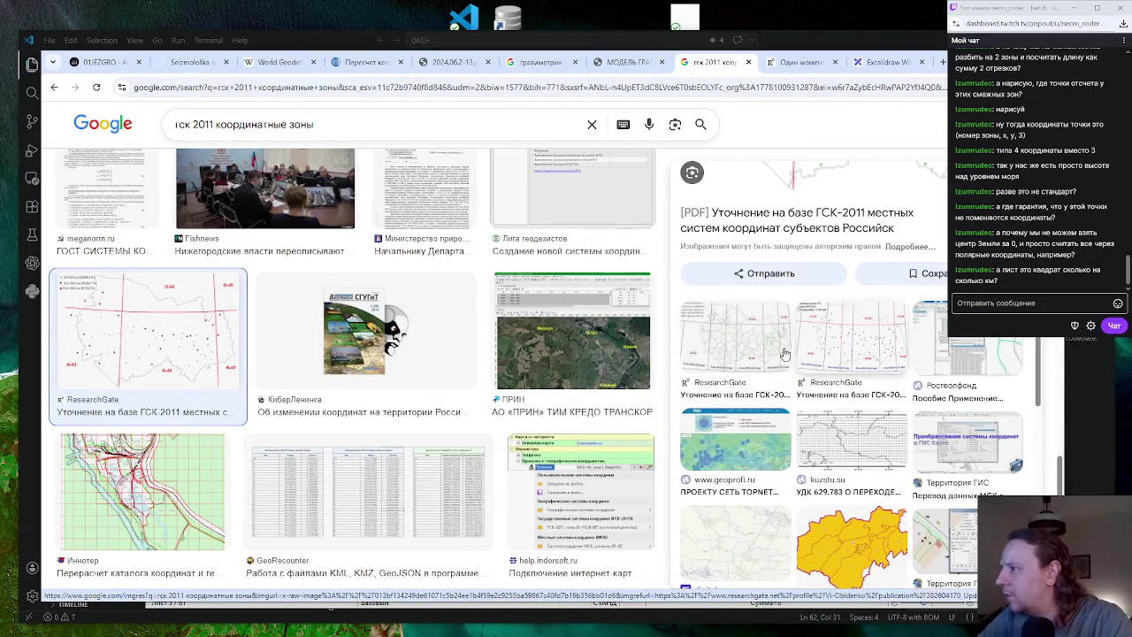
pyautogui.click(829, 358)
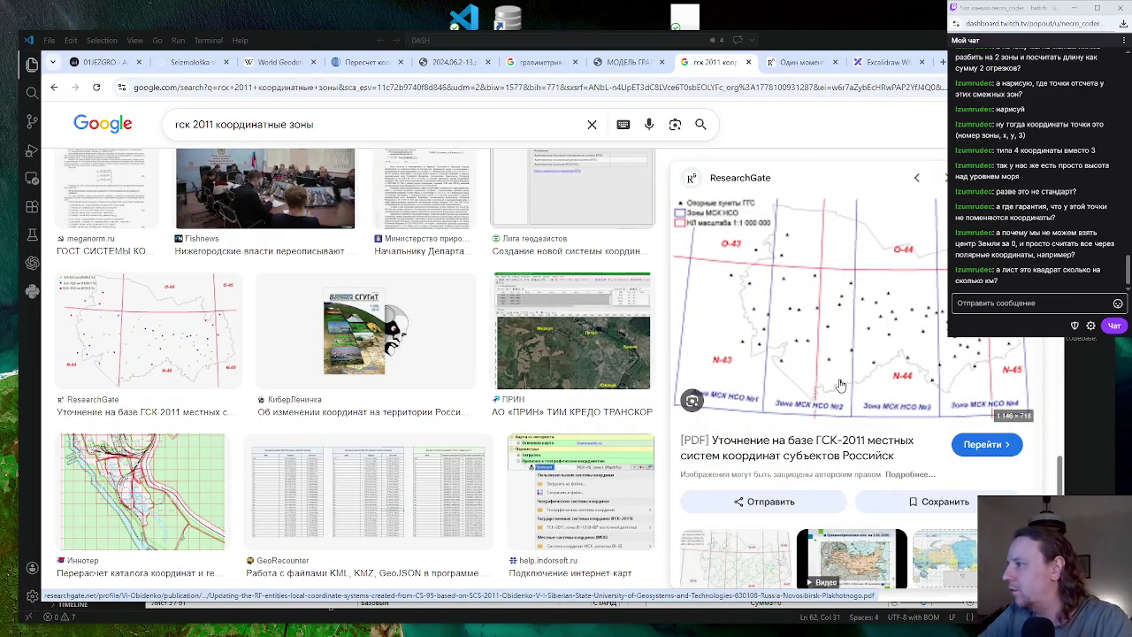
pyautogui.scroll(4, 450, 399)
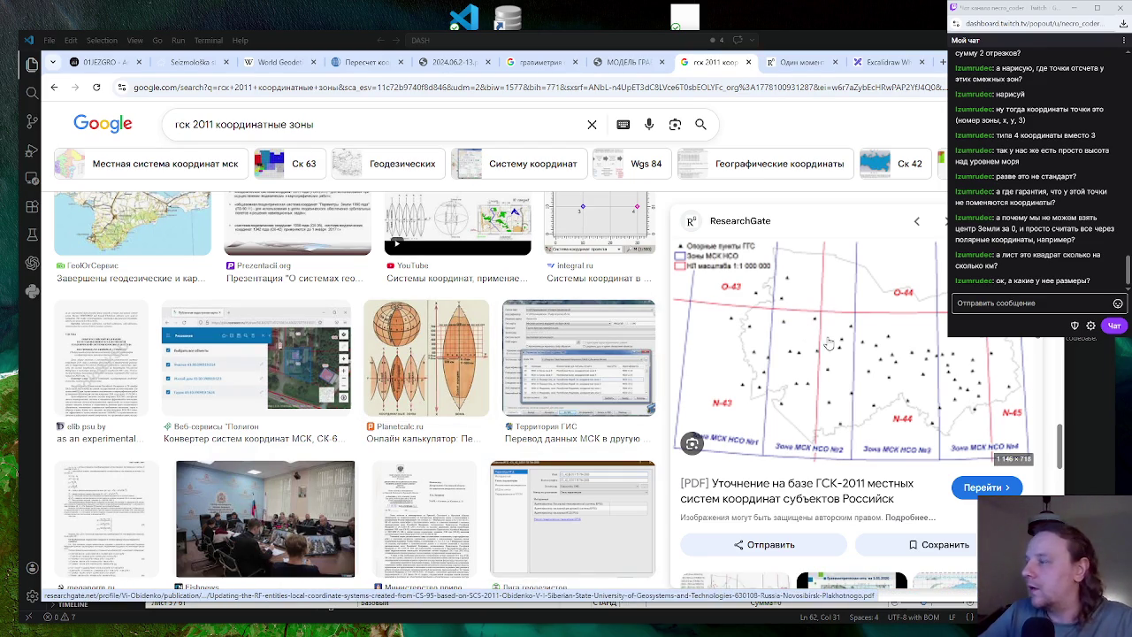
pyautogui.scroll(-3, 462, 430)
pyautogui.scroll(-3, 466, 428)
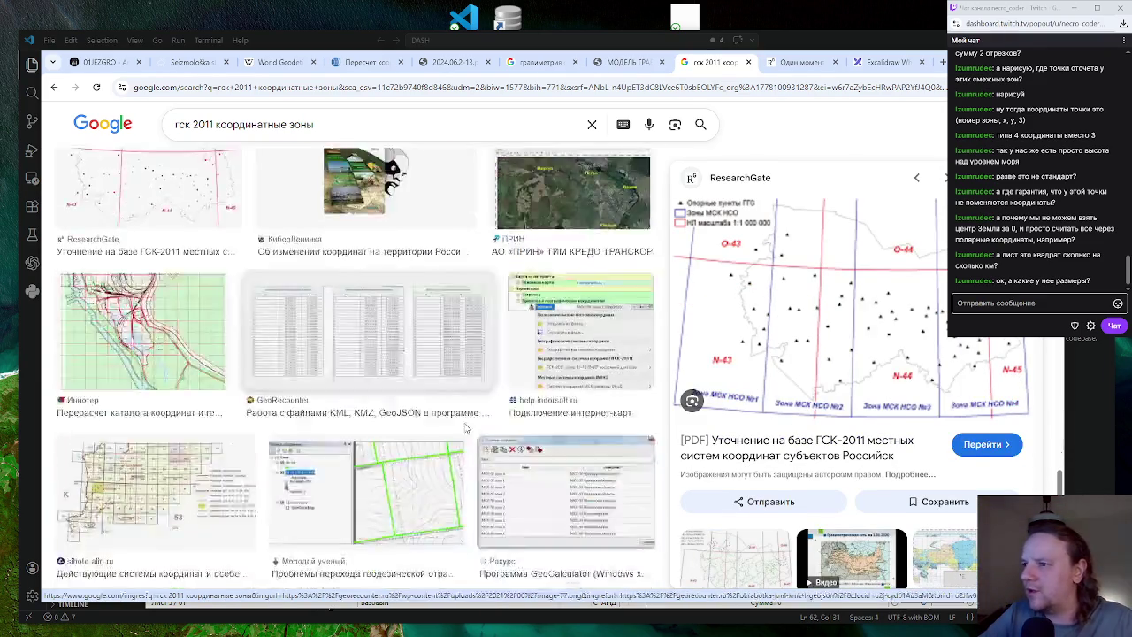
pyautogui.scroll(10, 466, 428)
pyautogui.scroll(-7, 212, 401)
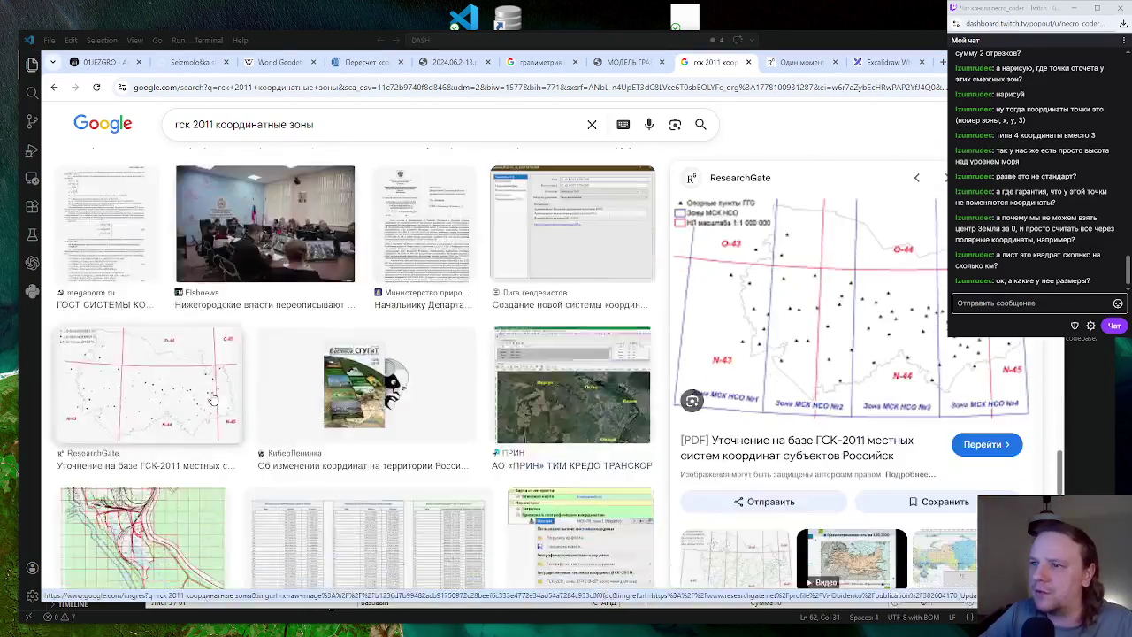
pyautogui.scroll(-3, 212, 400)
pyautogui.click(153, 394)
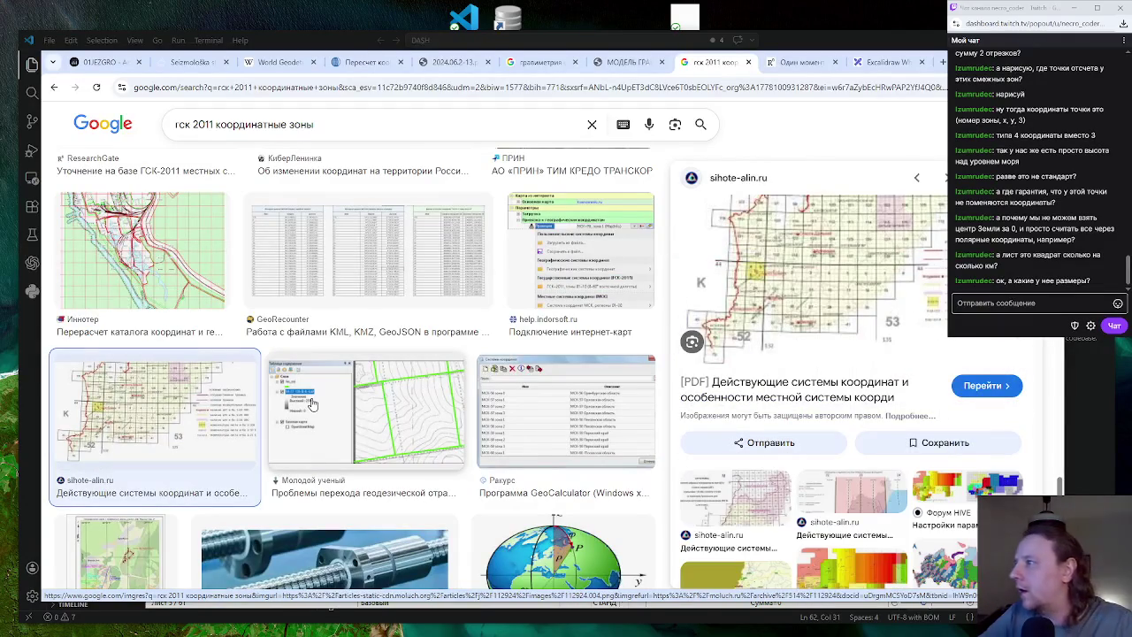
pyautogui.scroll(5, 323, 414)
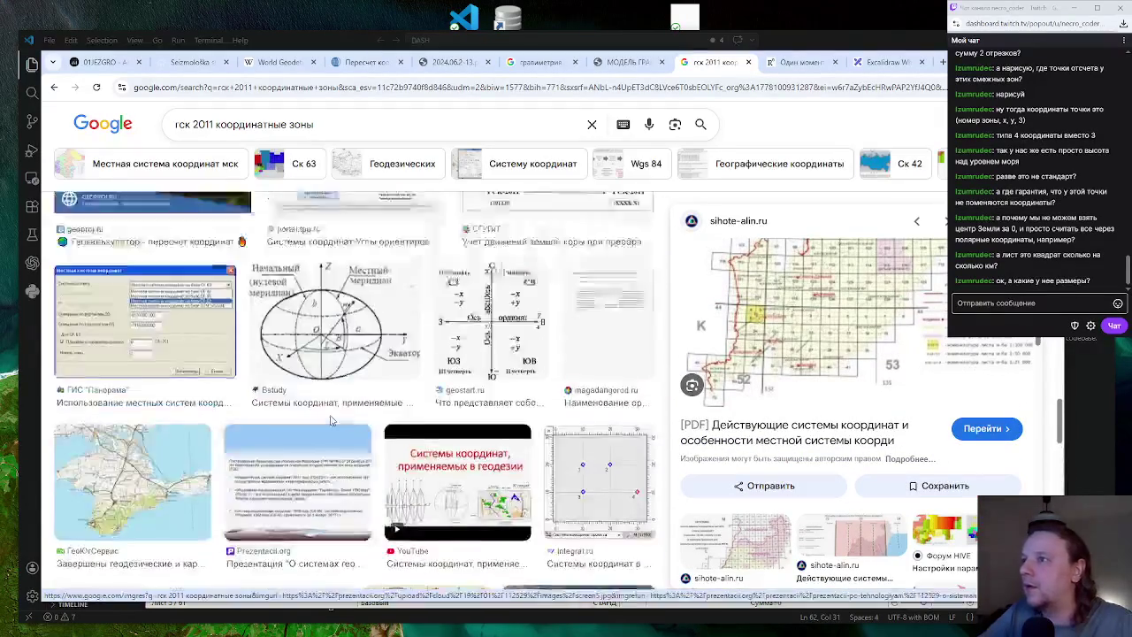
pyautogui.scroll(-5, 331, 420)
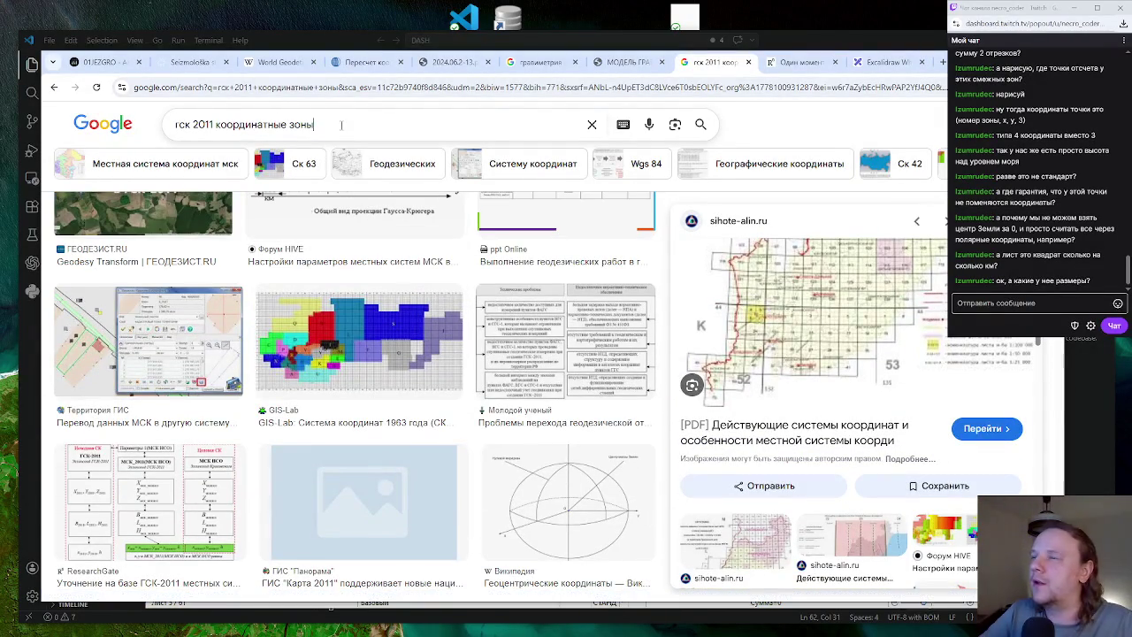
# Refine the search to 'гск 2011 площадь координатные зоны' and run it
pyautogui.click(340, 124)
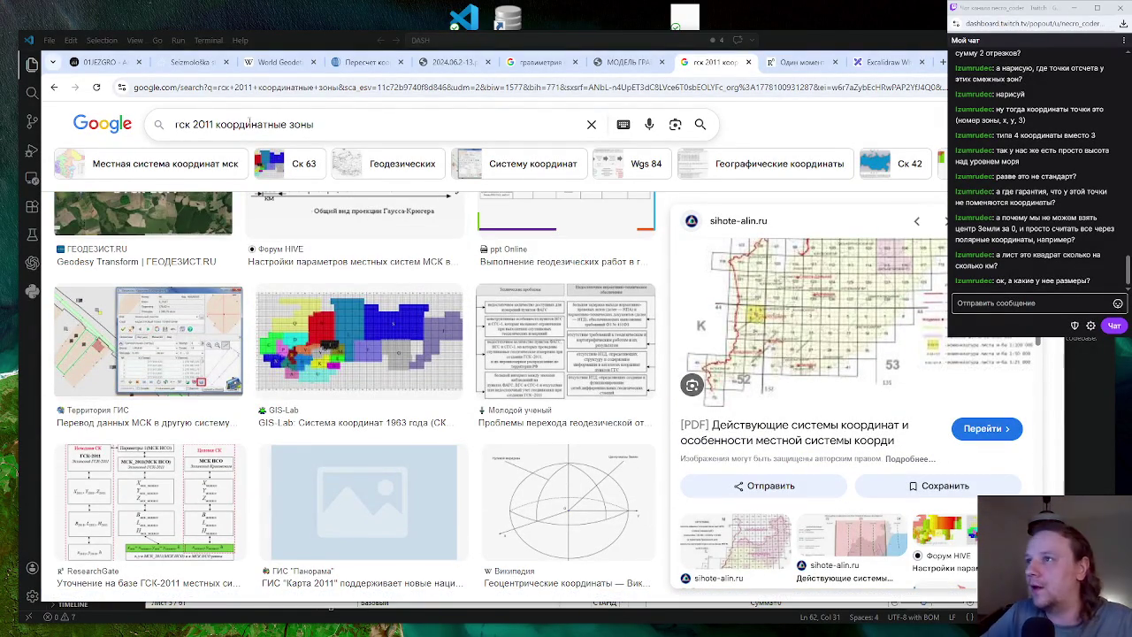
pyautogui.click(215, 124)
pyautogui.write('разм')
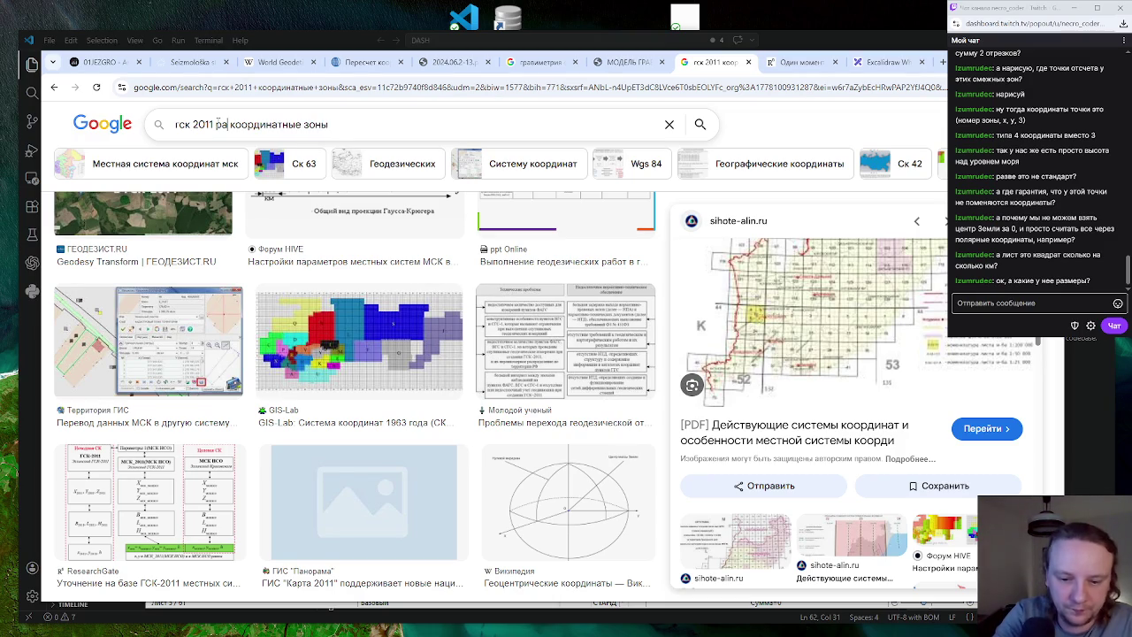
pyautogui.press('BackSpace')
pyautogui.press('BackSpace')
pyautogui.press('BackSpace')
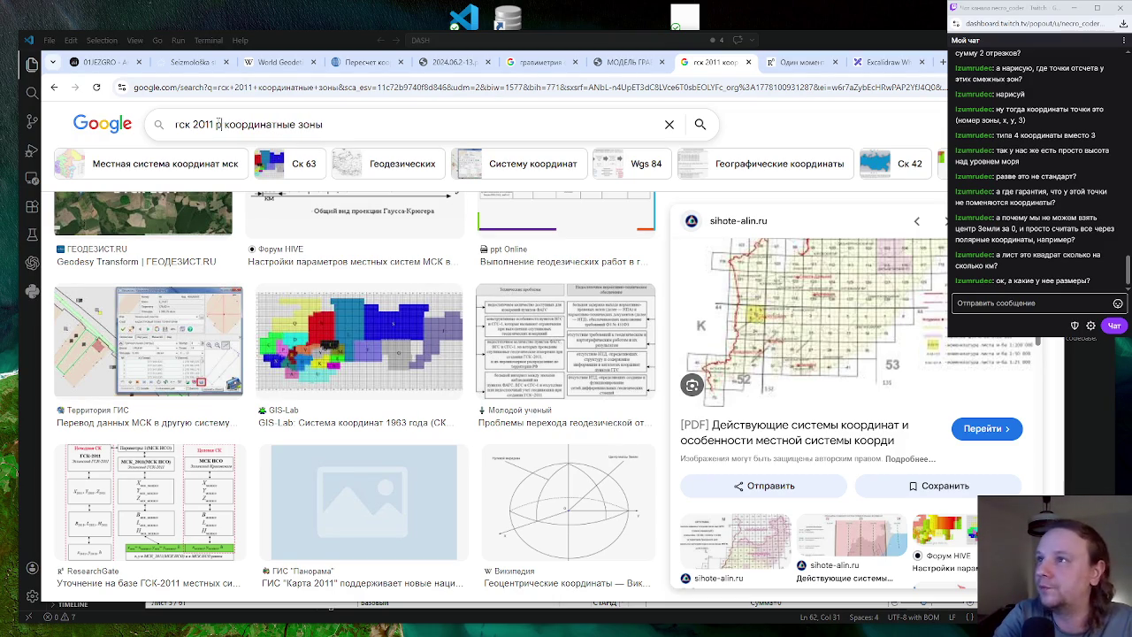
pyautogui.write('бло')
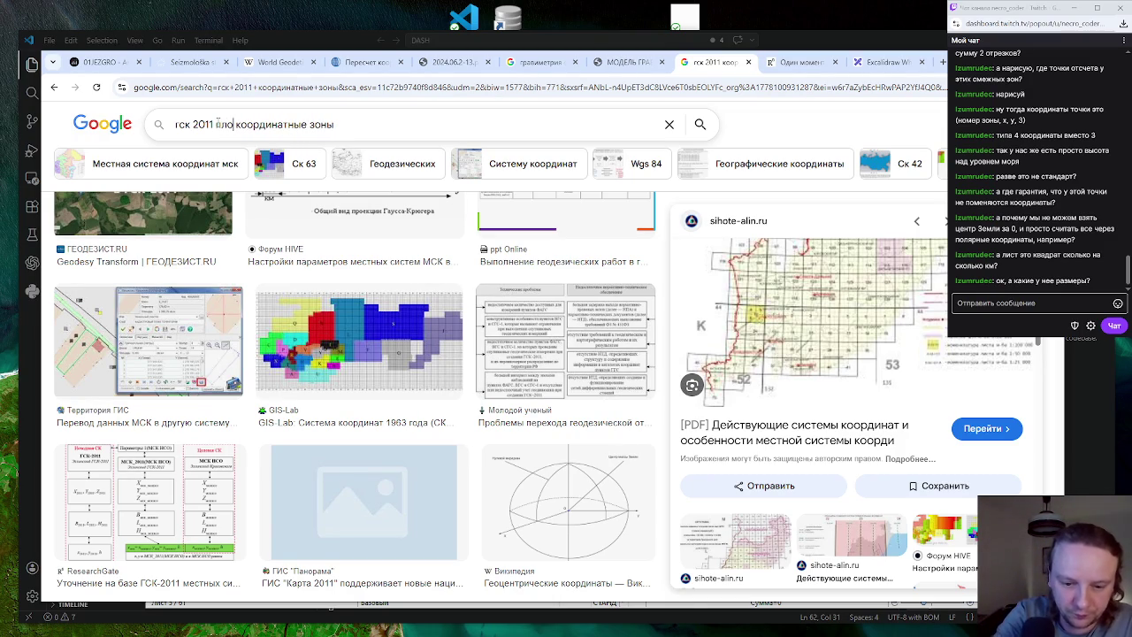
pyautogui.write('щадь')
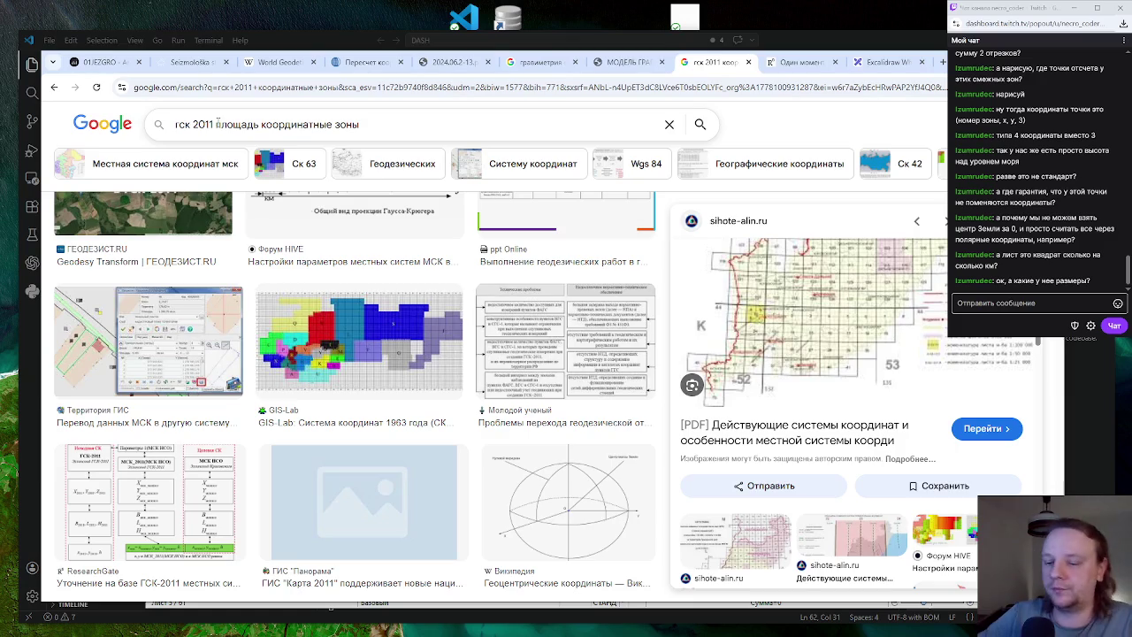
pyautogui.press('Return')
# Read the AI answer, highlighting the 6° zone width and scrolling to the projection parameters
pyautogui.click(239, 179)
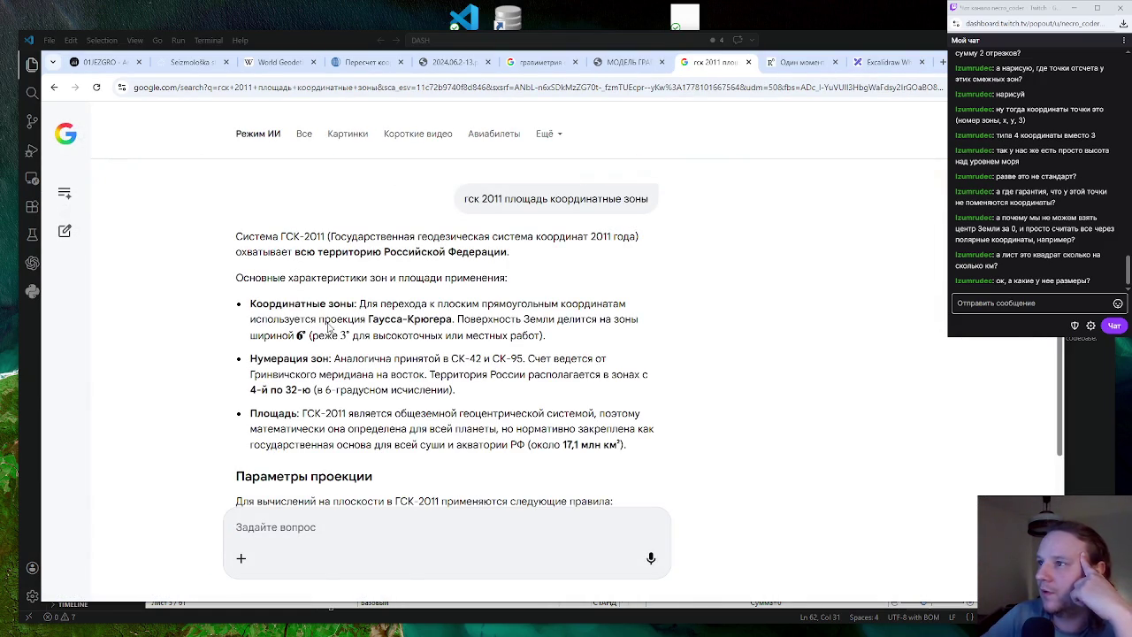
pyautogui.moveTo(290, 337); pyautogui.dragTo(391, 336)
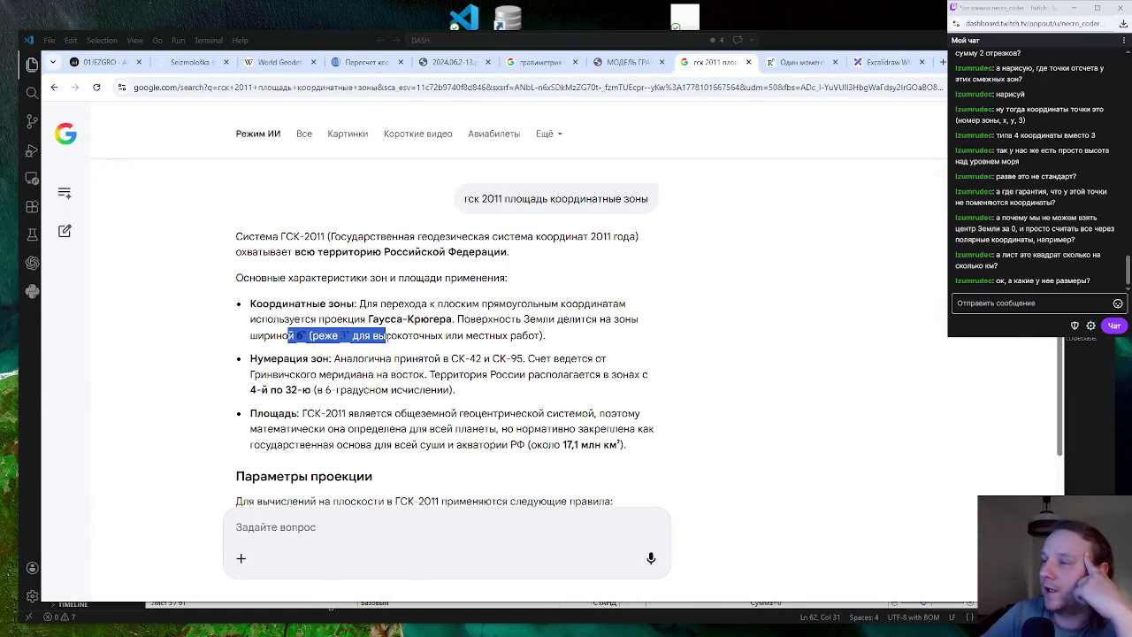
pyautogui.click(391, 337)
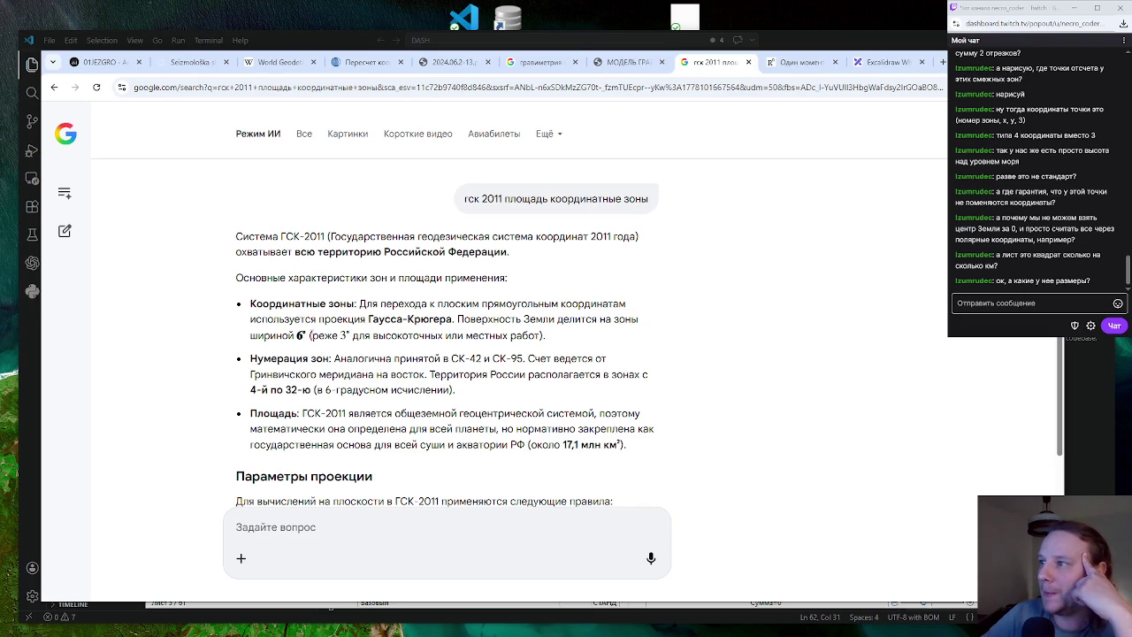
pyautogui.moveTo(273, 336); pyautogui.dragTo(375, 337)
pyautogui.click(384, 337)
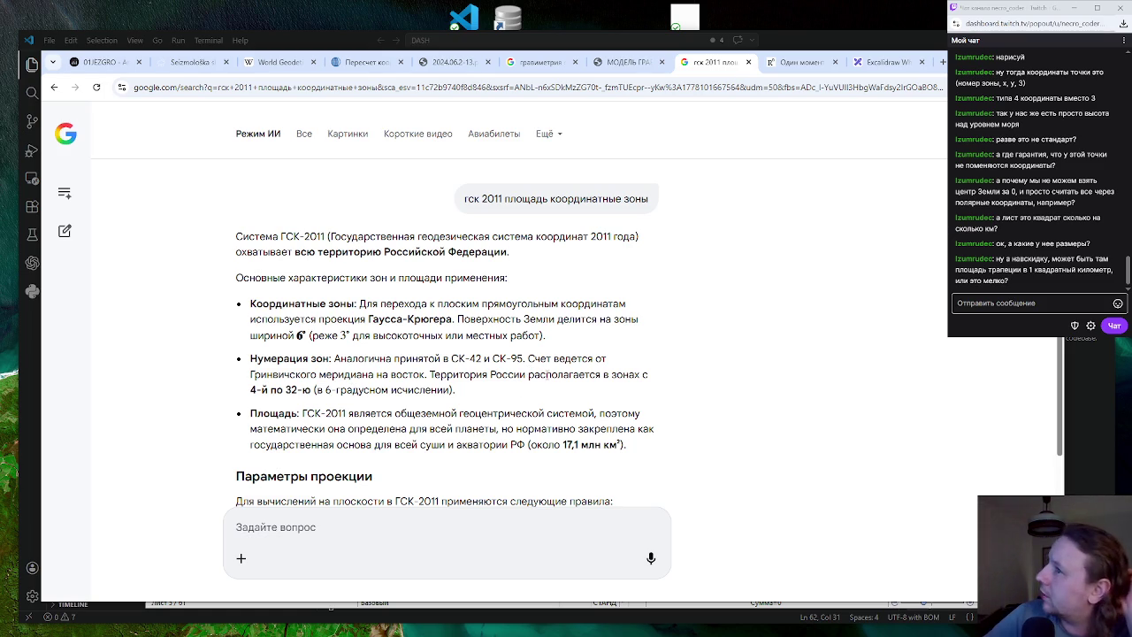
pyautogui.scroll(-3, 564, 377)
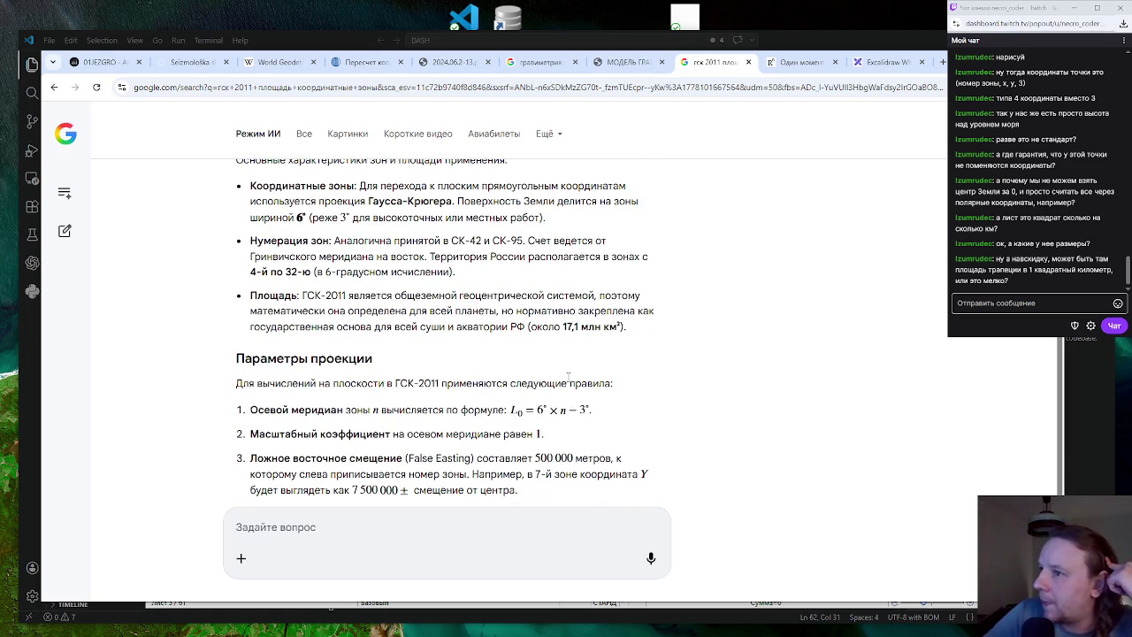
pyautogui.scroll(-1, 567, 377)
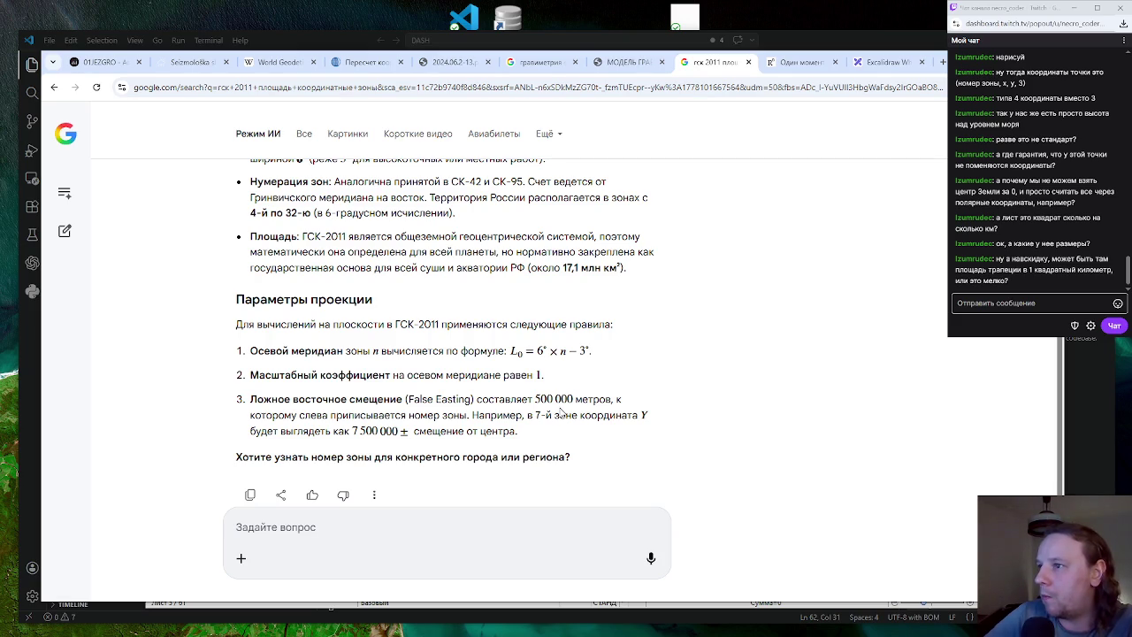
pyautogui.scroll(-1, 476, 405)
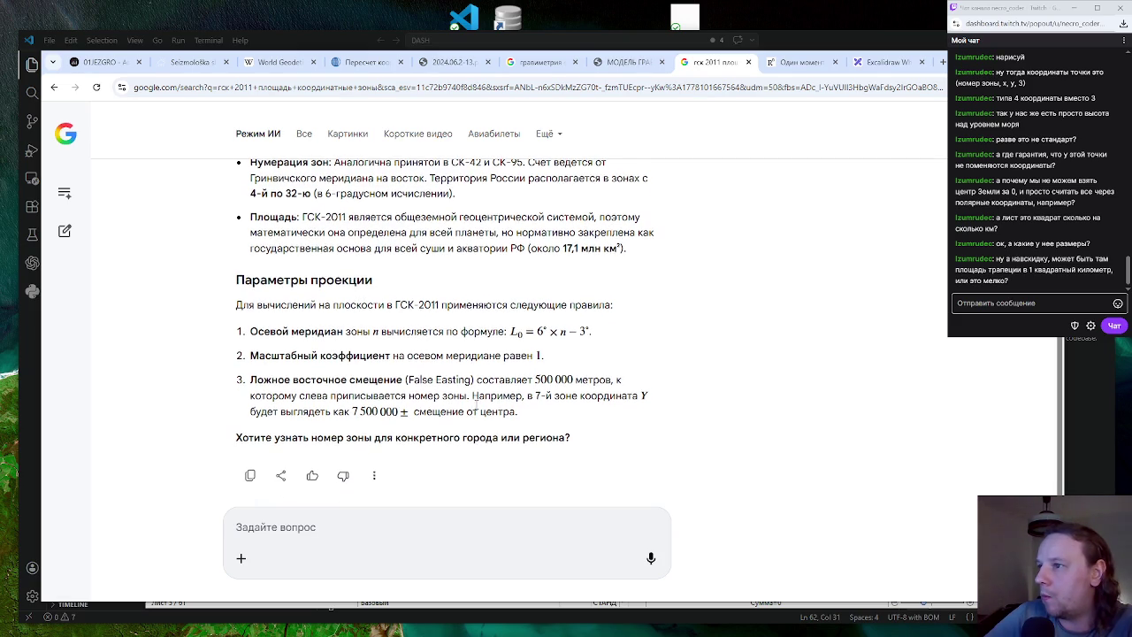
pyautogui.scroll(3, 476, 408)
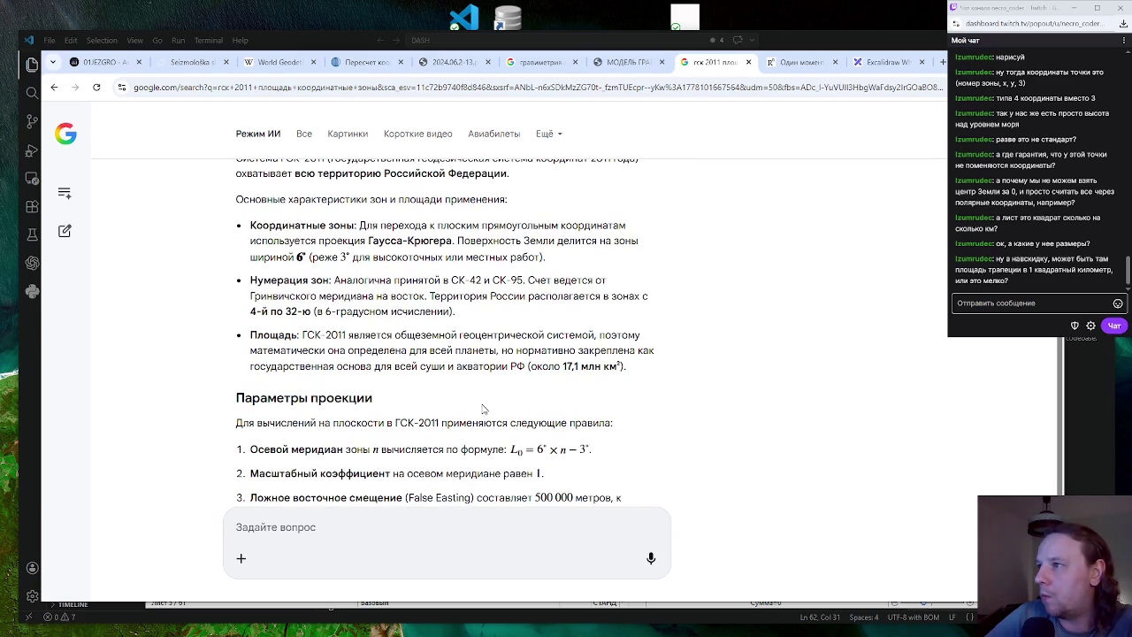
pyautogui.scroll(2, 483, 408)
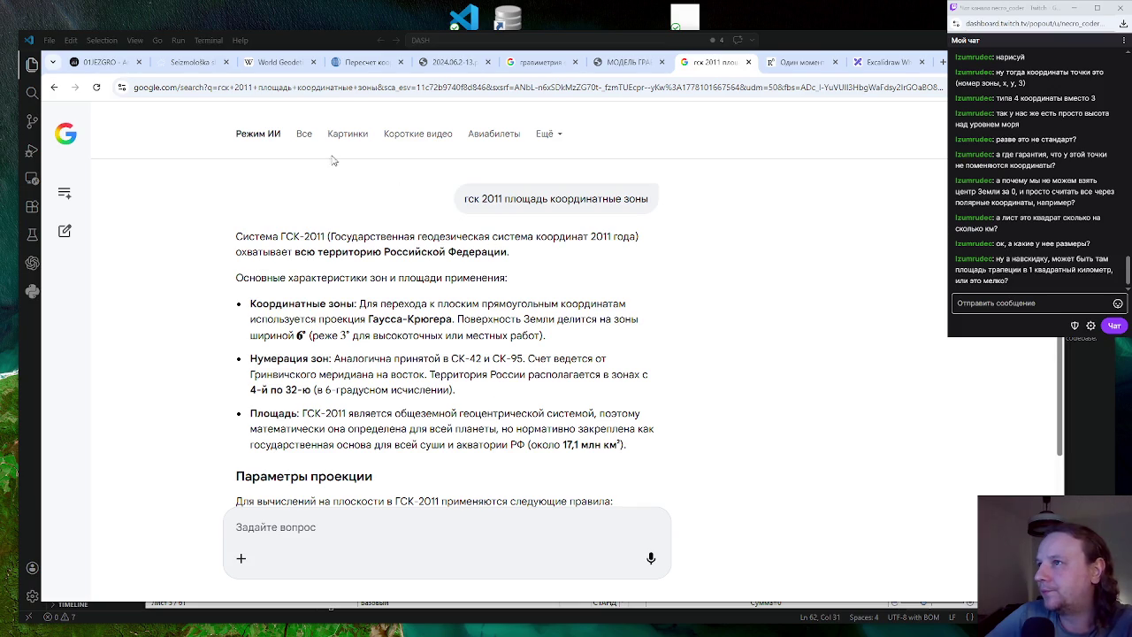
# Open the rfgf.ru RGF_tutorial_GSK-2011 PDF from the regular web results
pyautogui.click(302, 133)
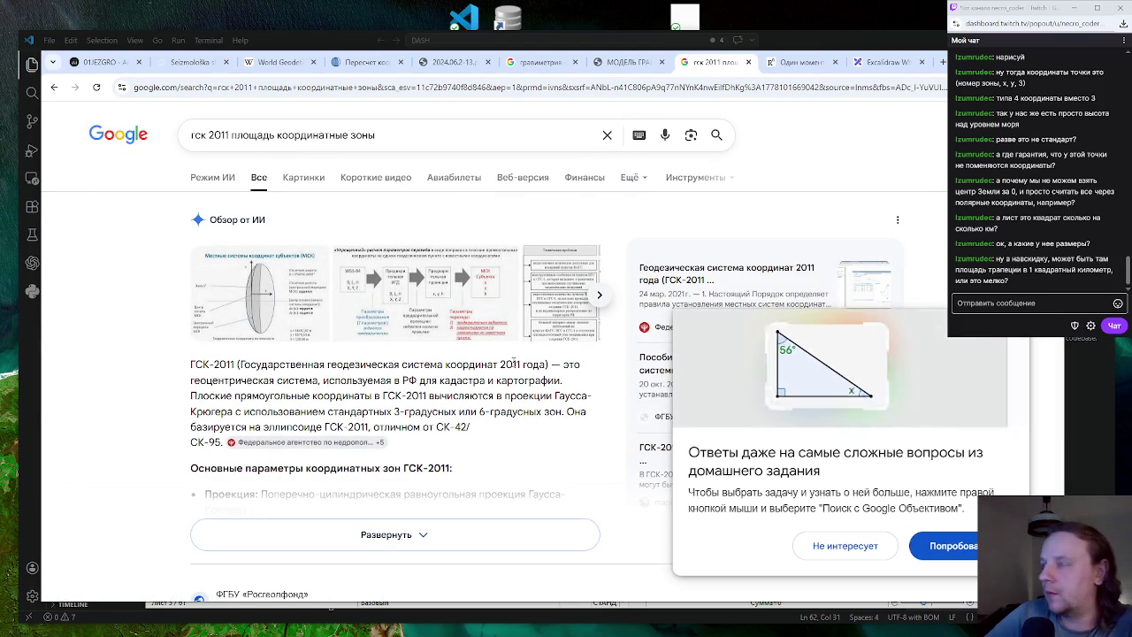
pyautogui.scroll(-4, 336, 299)
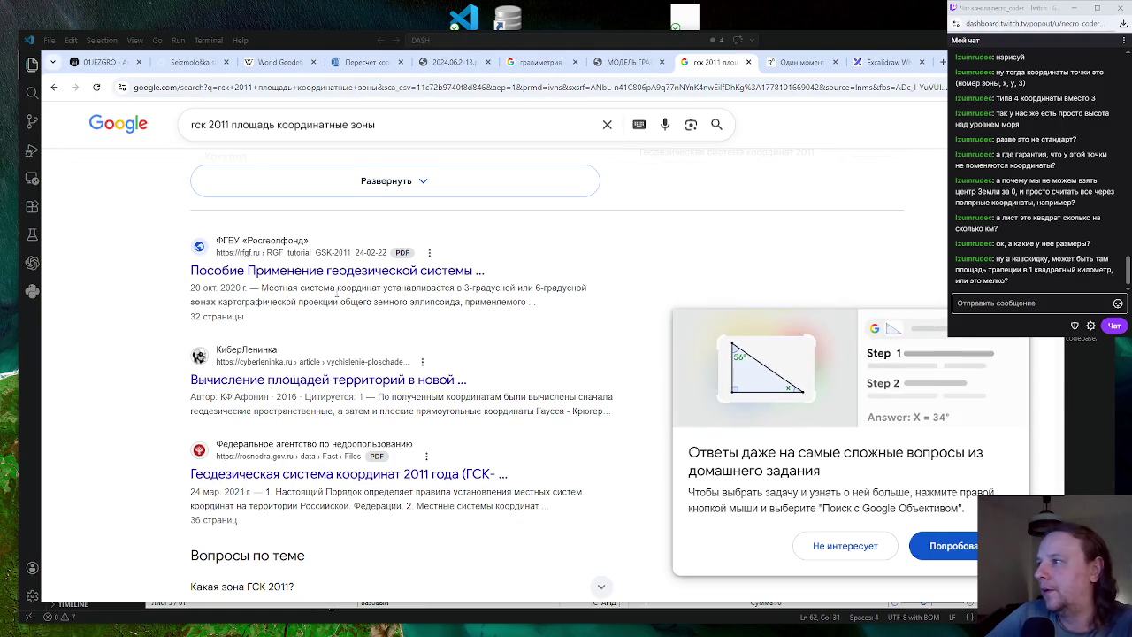
pyautogui.click(309, 271)
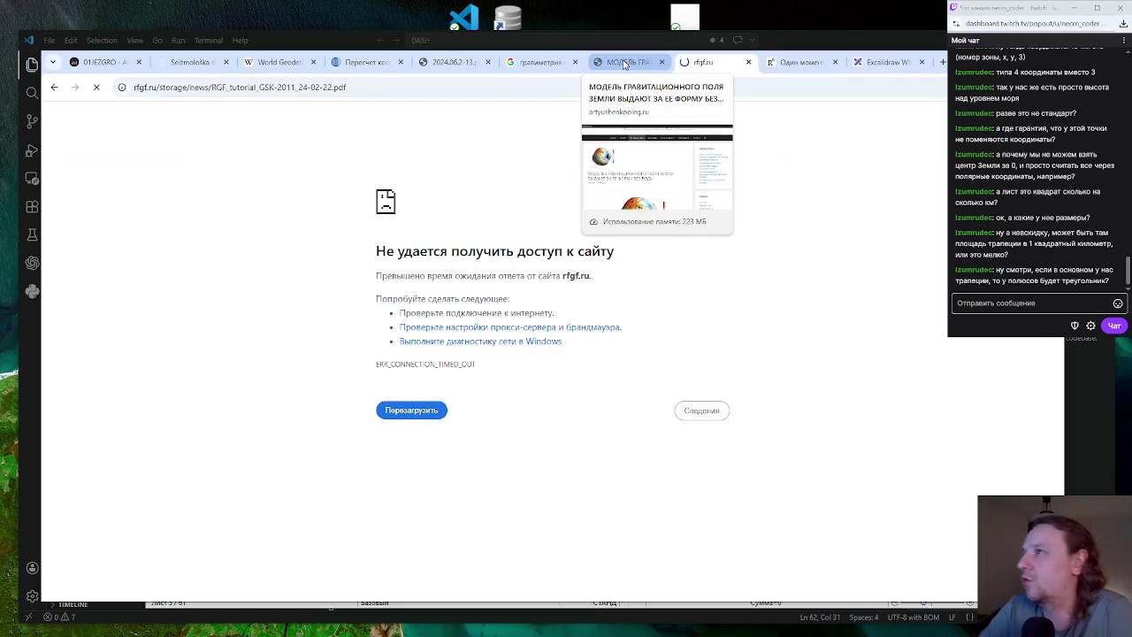
# Browse the gravity-model, geobridge and WGS tabs, view the Geodesy globe, end on 2024.06.2-13.pdf
pyautogui.click(619, 63)
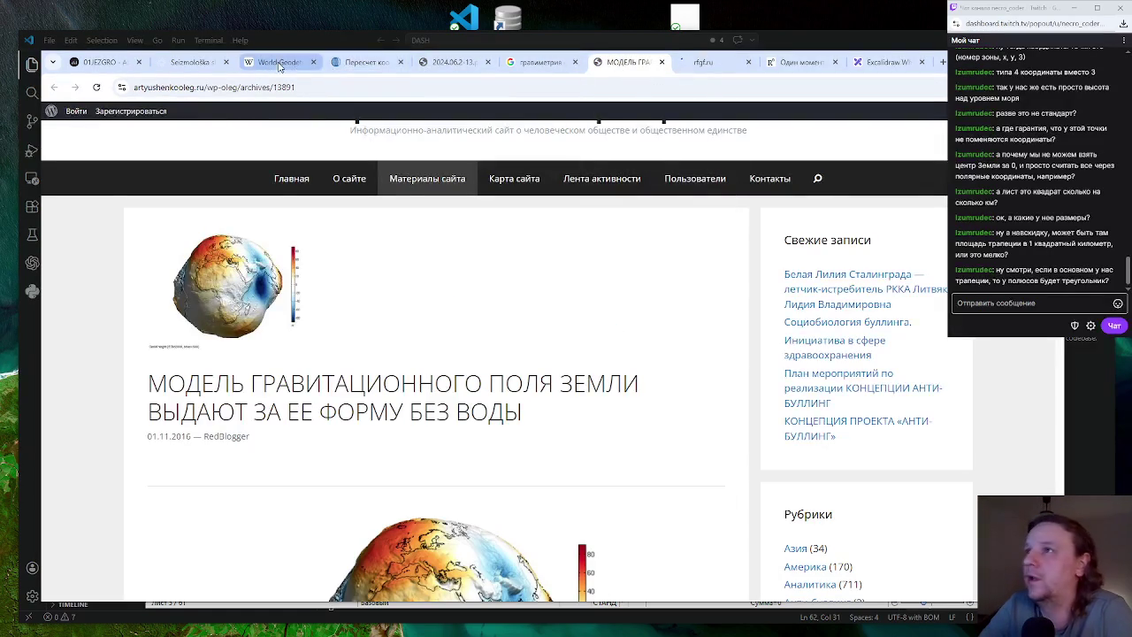
pyautogui.click(350, 63)
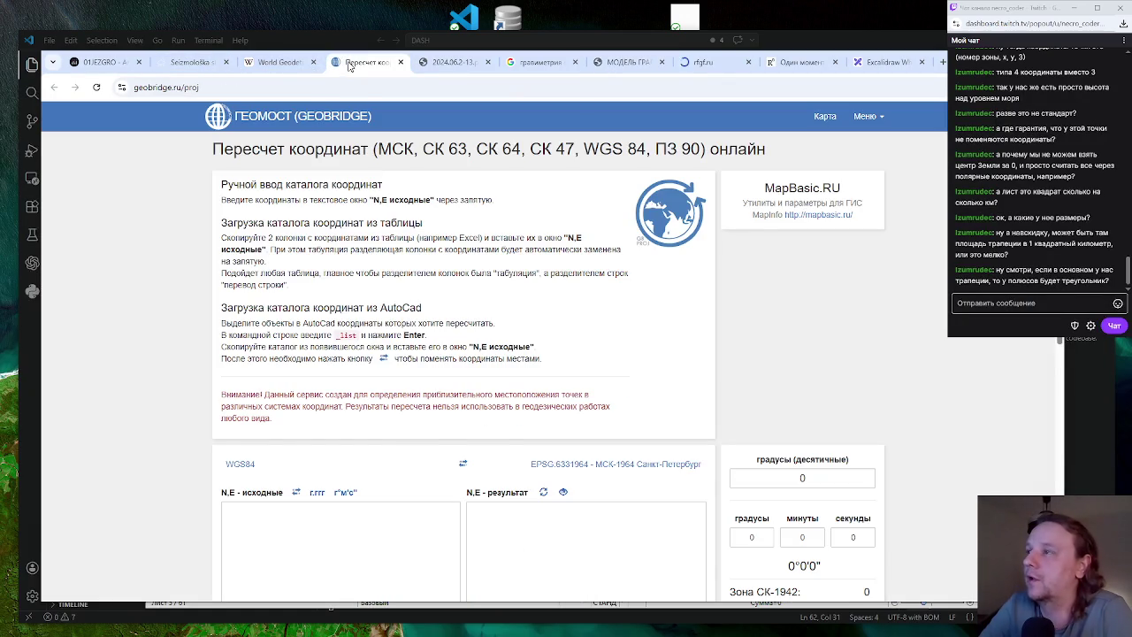
pyautogui.click(281, 63)
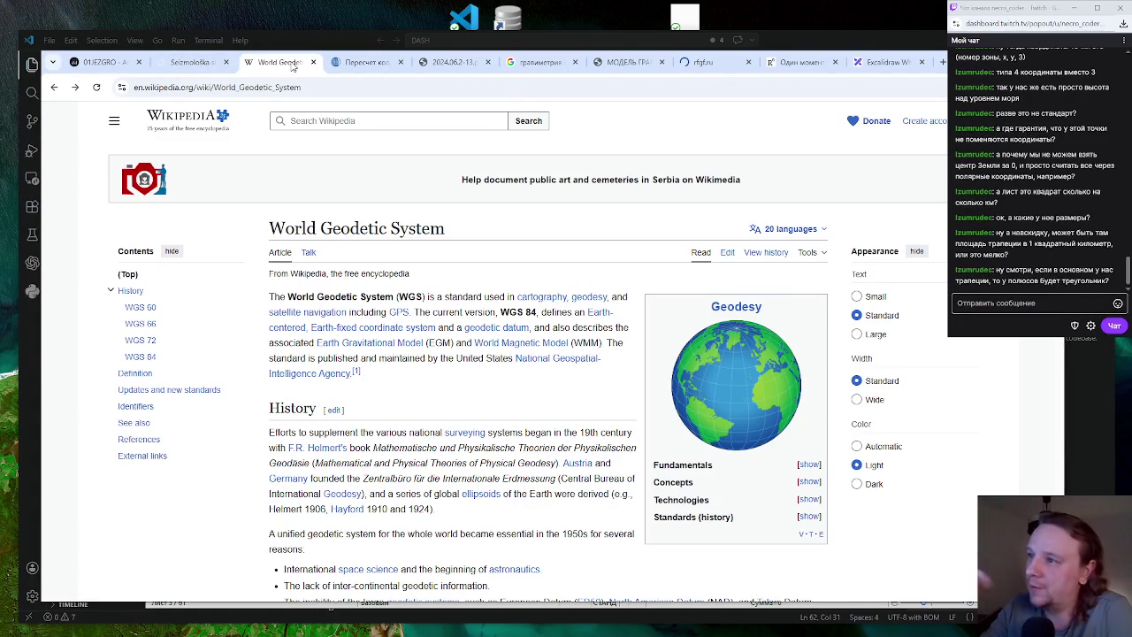
pyautogui.click(743, 340)
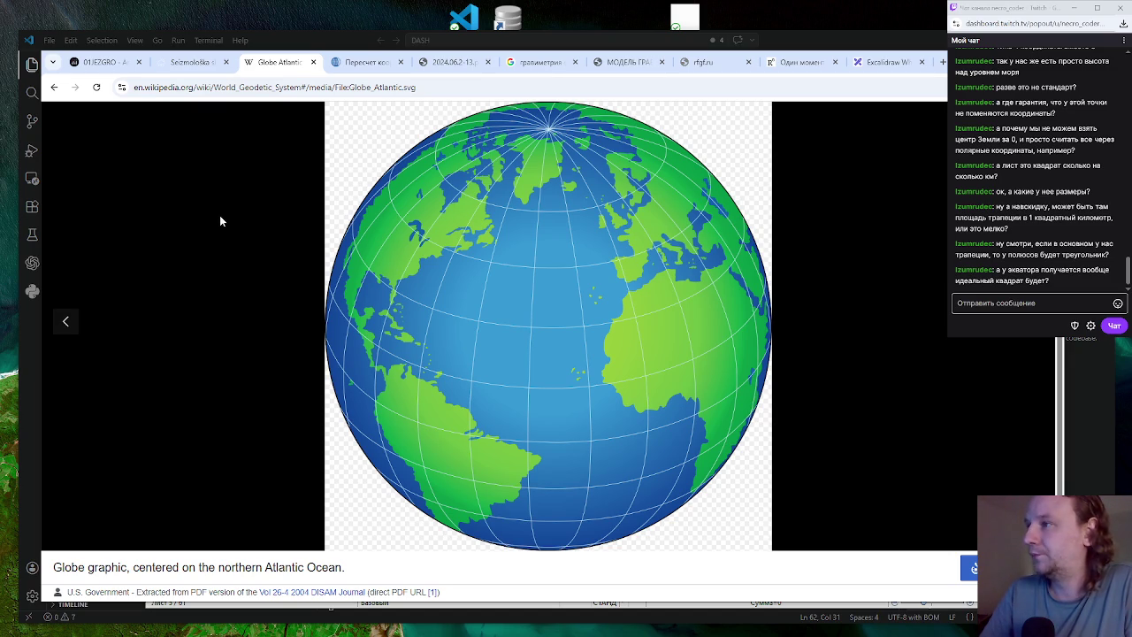
pyautogui.click(375, 64)
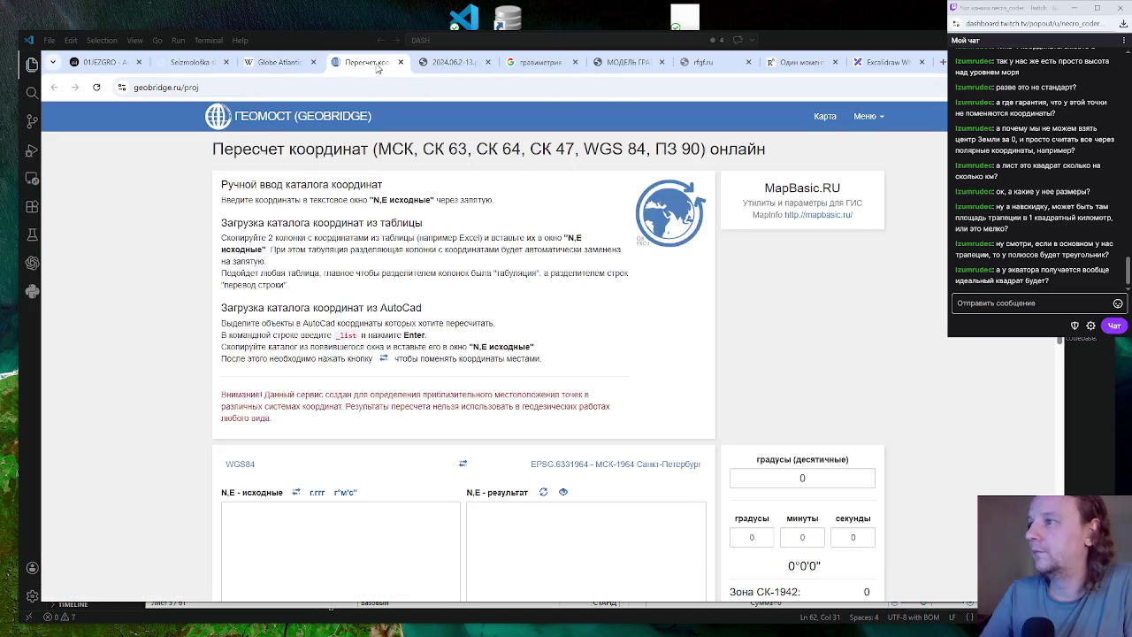
pyautogui.click(447, 63)
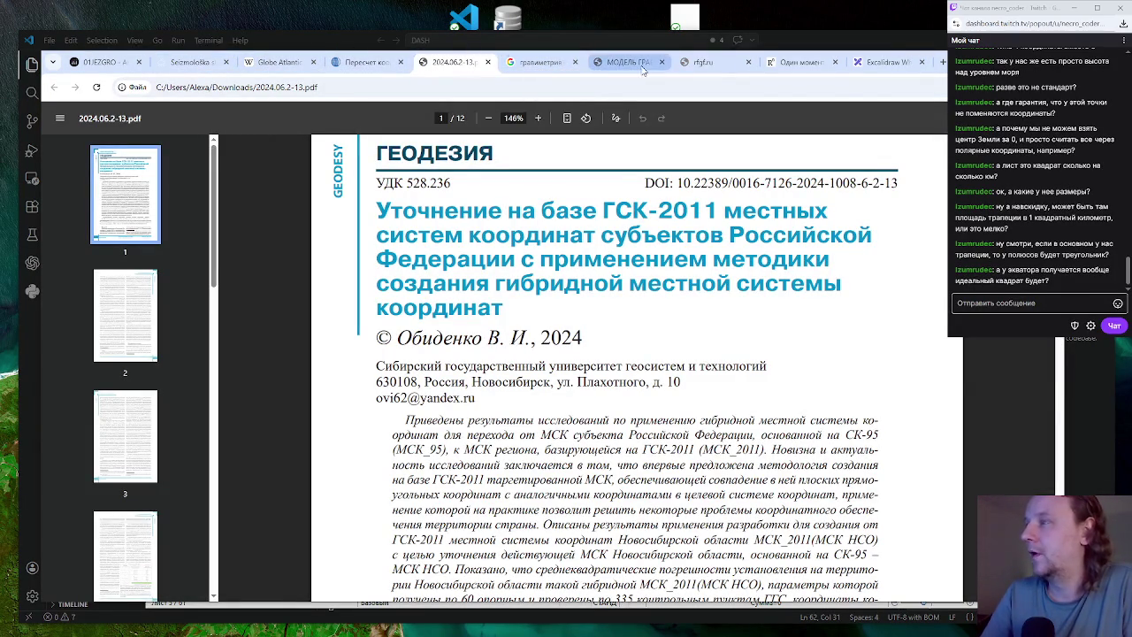
# Glance at gravimetry images, scroll the GSK-2011 PDF to page 3, then open the Tech Cards dashboard
pyautogui.click(541, 63)
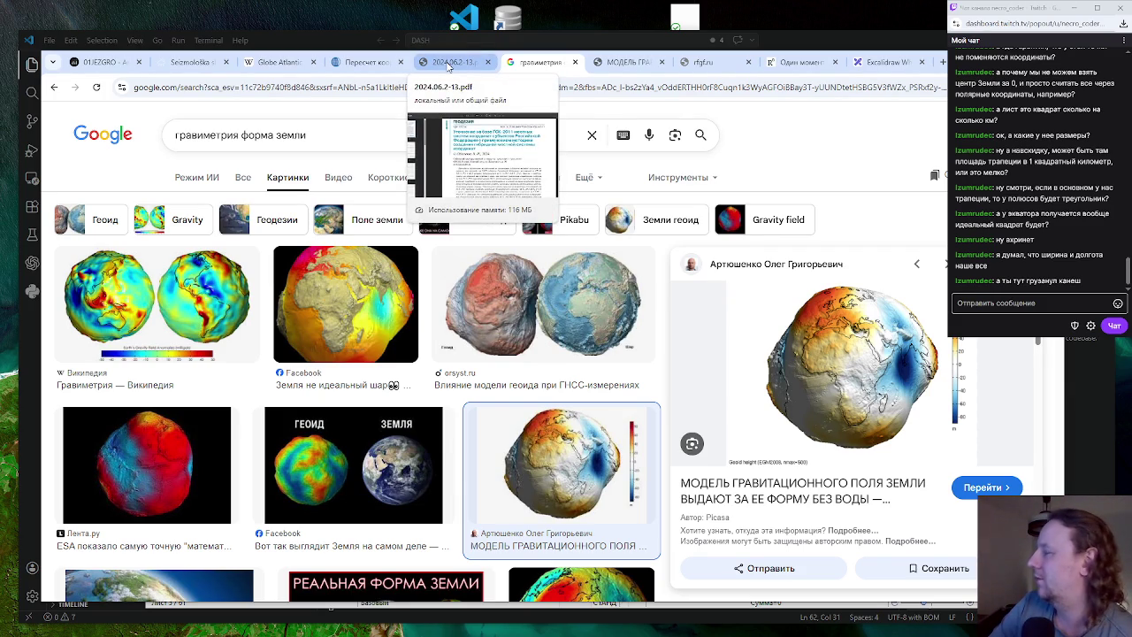
pyautogui.click(448, 66)
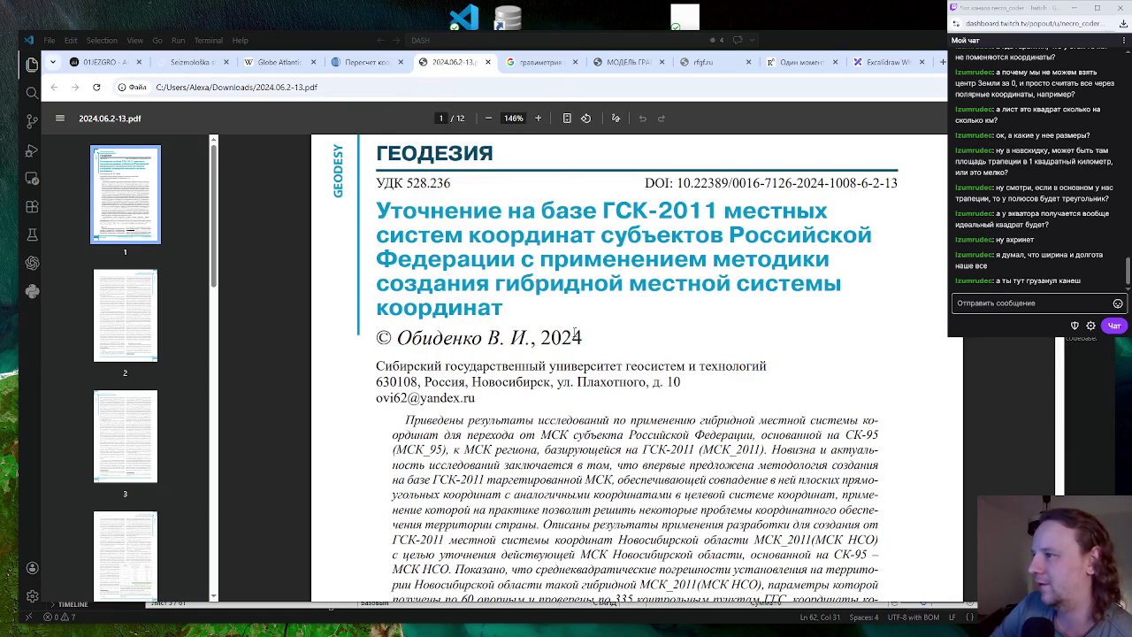
pyautogui.scroll(-2, 595, 341)
pyautogui.scroll(-4, 594, 341)
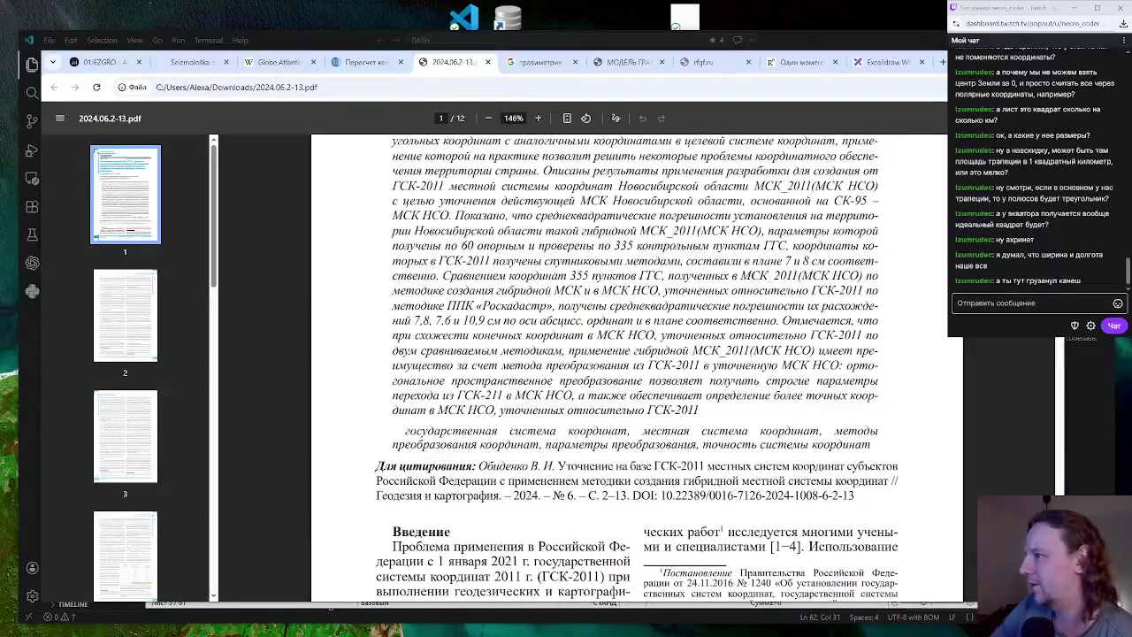
pyautogui.scroll(-2, 594, 340)
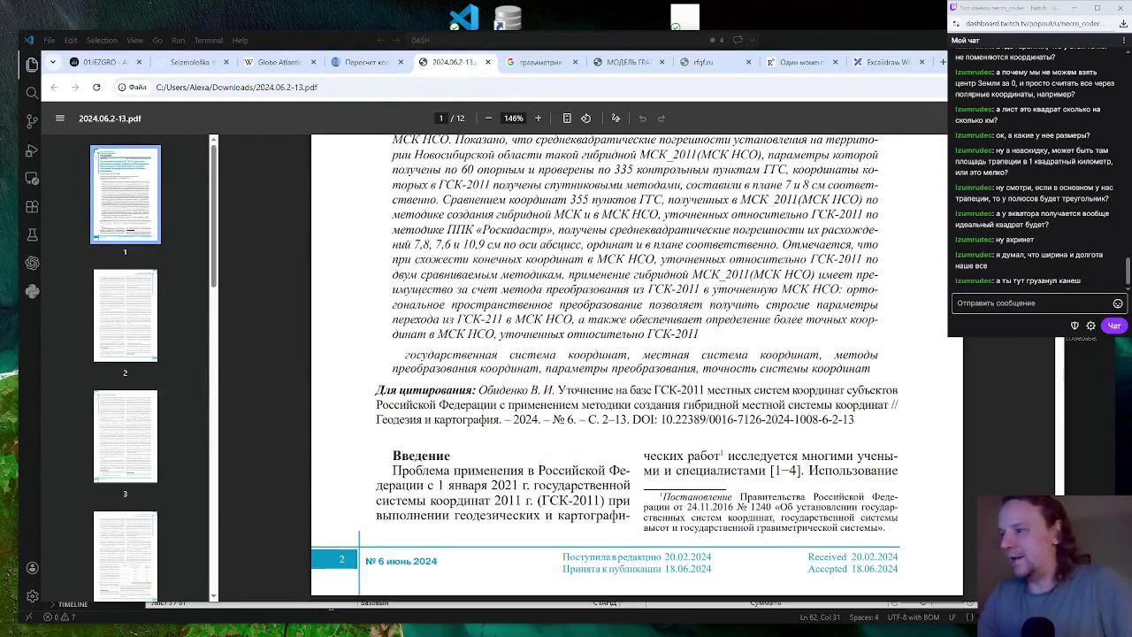
pyautogui.scroll(-4, 637, 362)
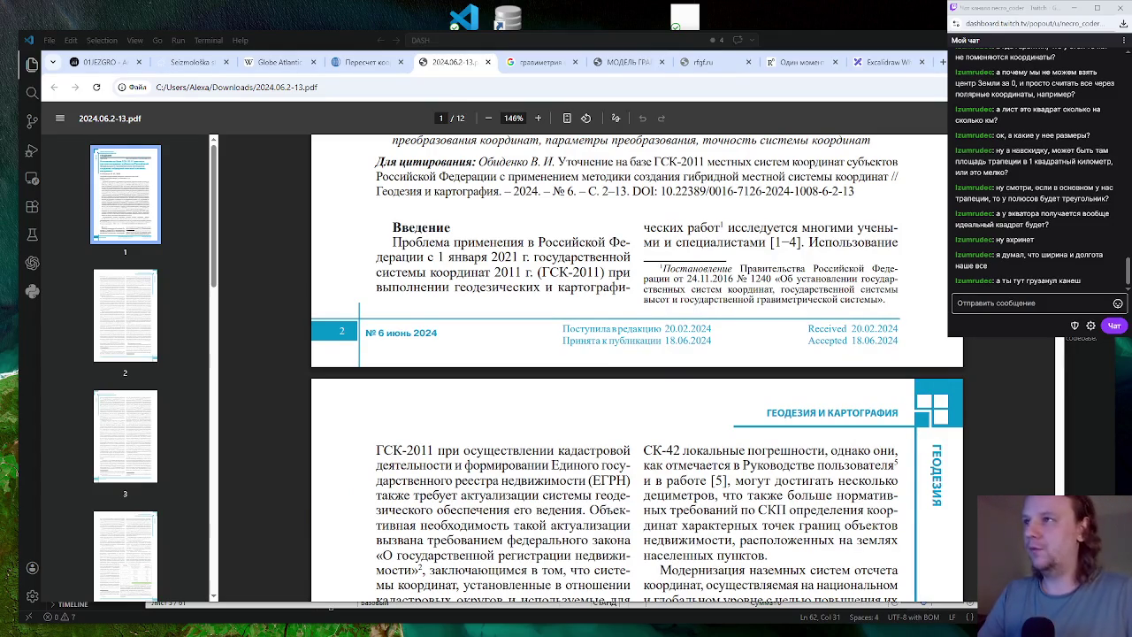
pyautogui.scroll(-1, 637, 363)
pyautogui.click(99, 62)
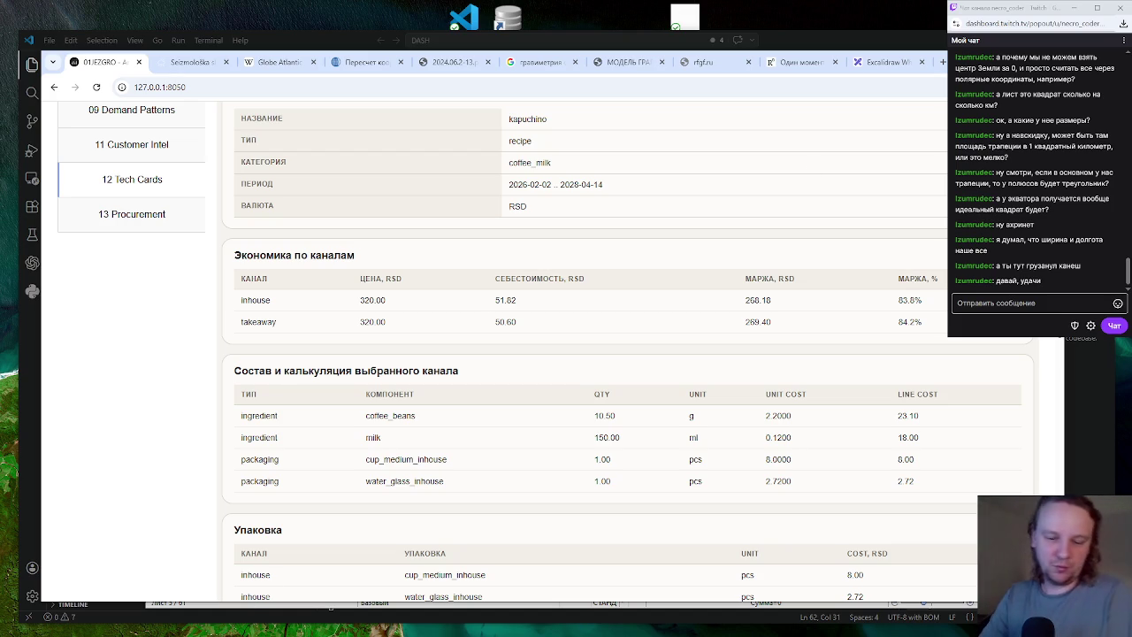
# Cycle past recipe_cards.json and the dashboard to the GREEN TEA 250 ml sheet, save, then reach DICT
pyautogui.hotkey('alt', 'Tab')
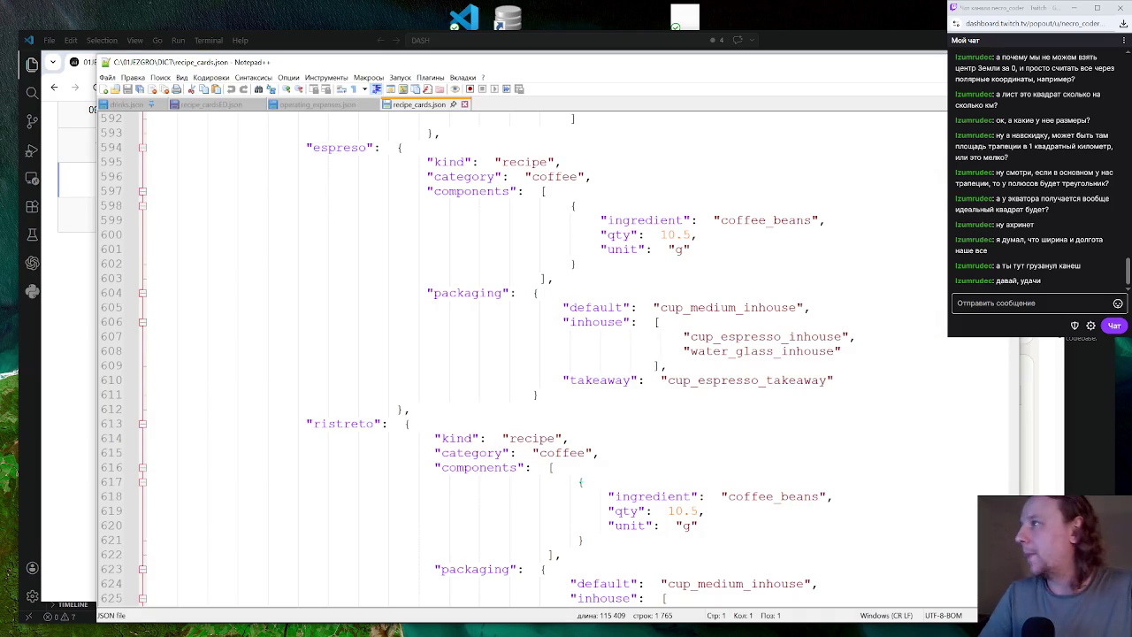
pyautogui.hotkey('alt', 'Tab')
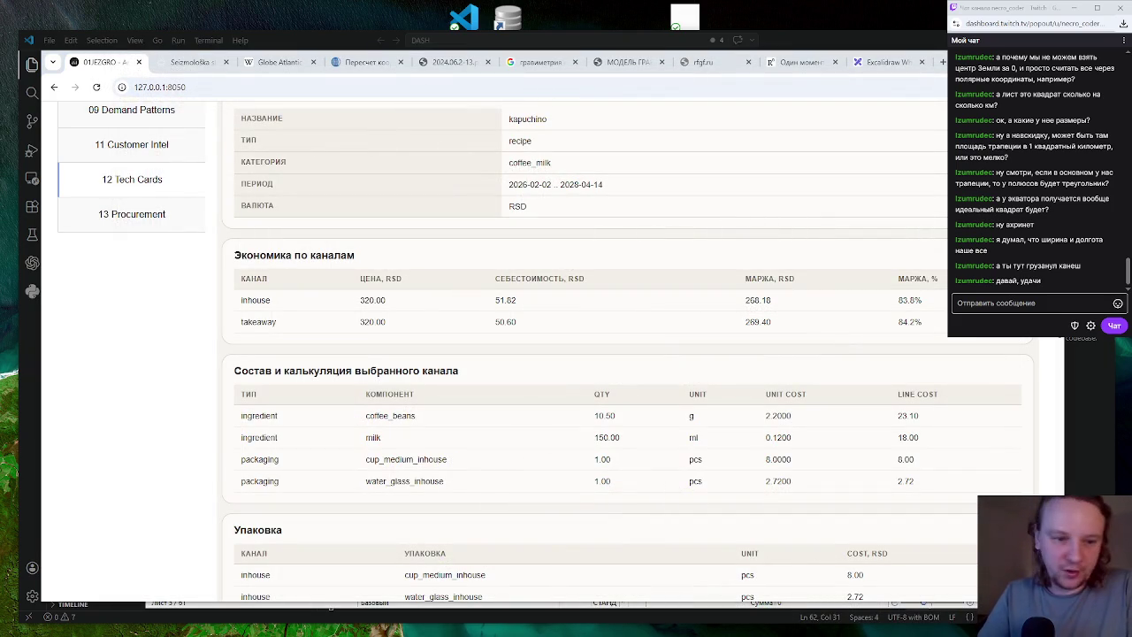
pyautogui.hotkey('alt', 'Tab')
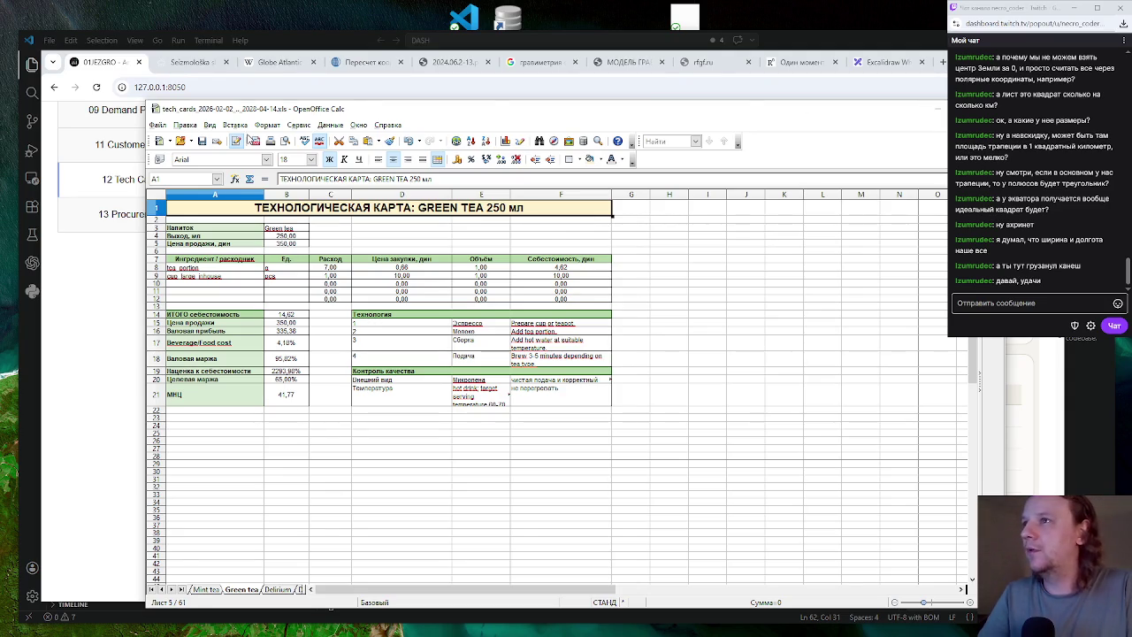
pyautogui.hotkey('ctrl', 's')
pyautogui.press('Return')
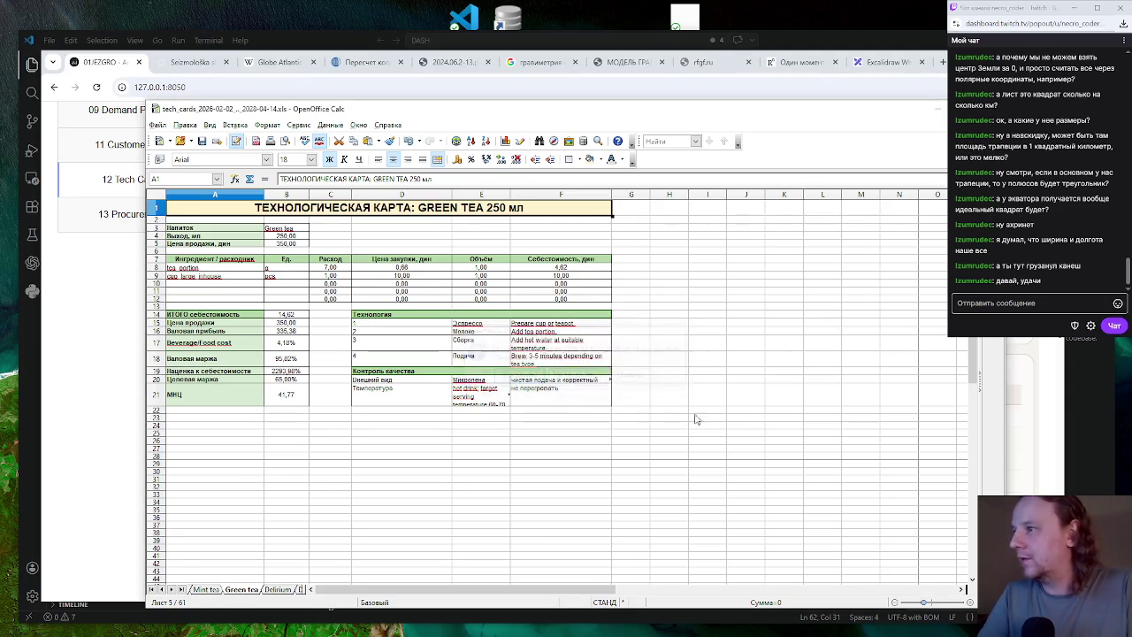
pyautogui.hotkey('alt', 'Tab')
pyautogui.hotkey('alt', 'Tab')
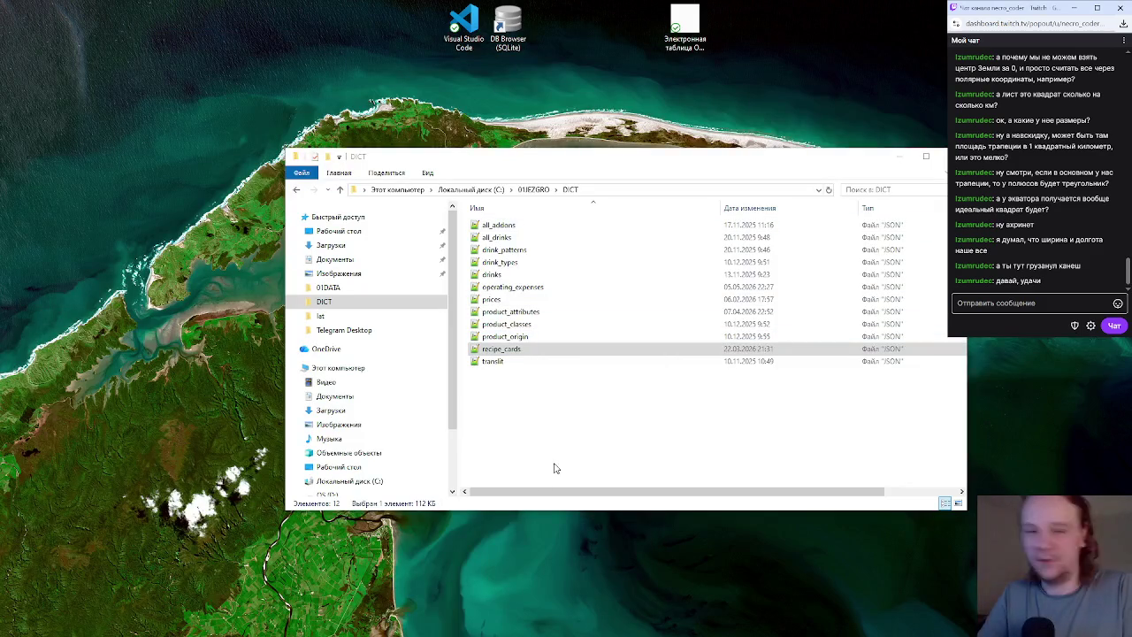
# Minimize VS Code to view the DICT folder's JSON files, then return to the kapuchino Tech Cards page
pyautogui.click(556, 467)
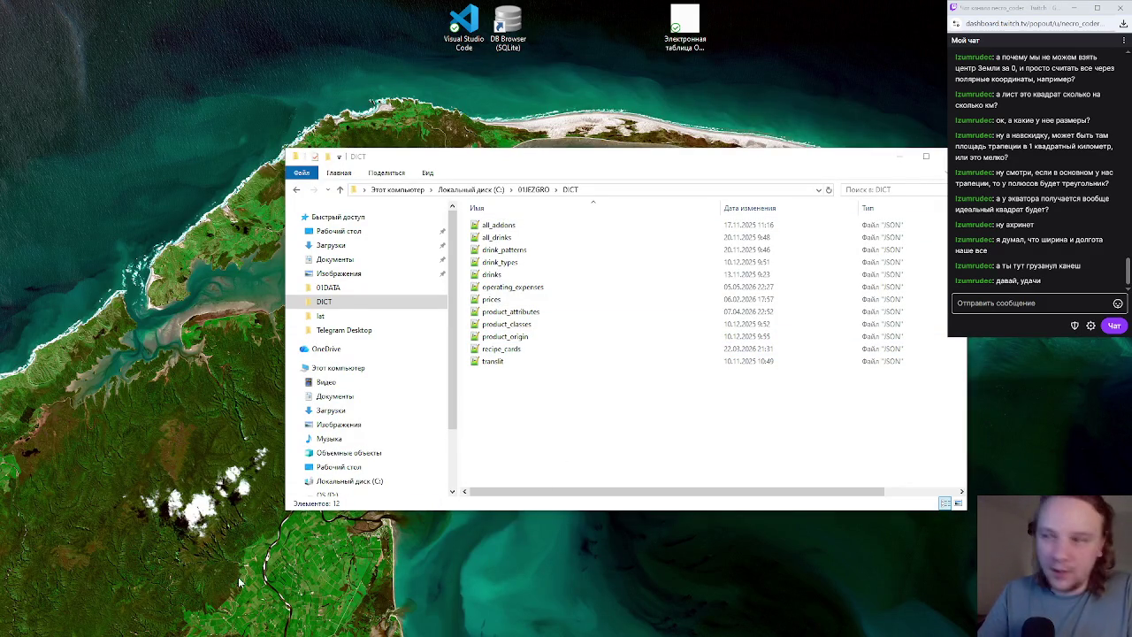
pyautogui.hotkey('alt', 'Tab')
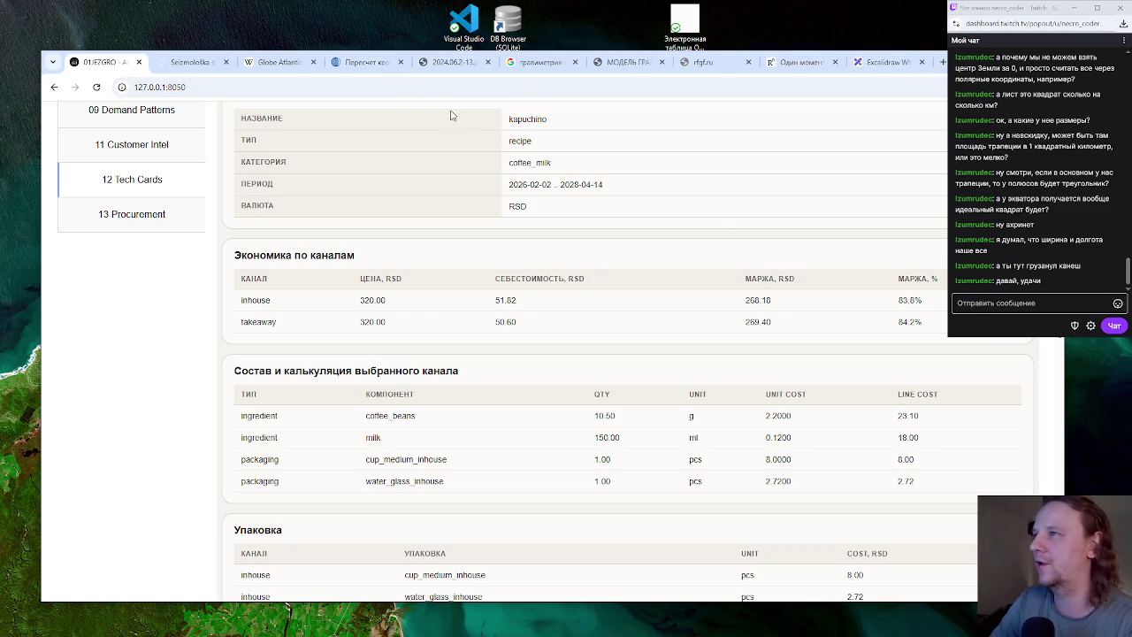
# Go via the Пересчет координат tab back to Wikipedia's full-size Globe_Atlantic.svg image
pyautogui.click(373, 67)
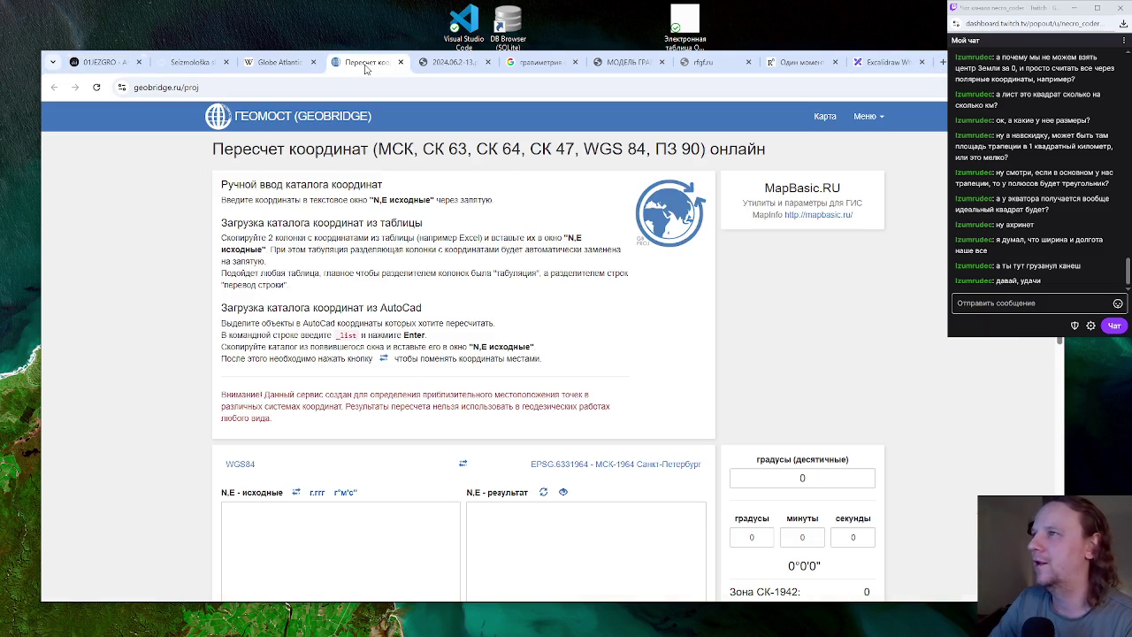
pyautogui.click(283, 64)
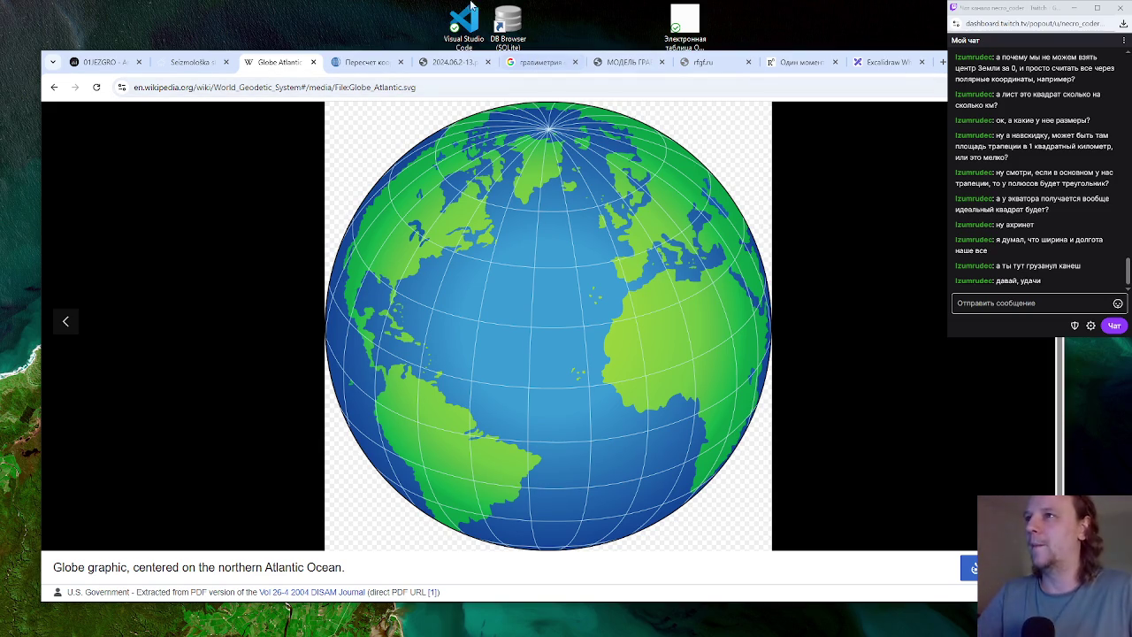
pyautogui.moveTo(187, 65)
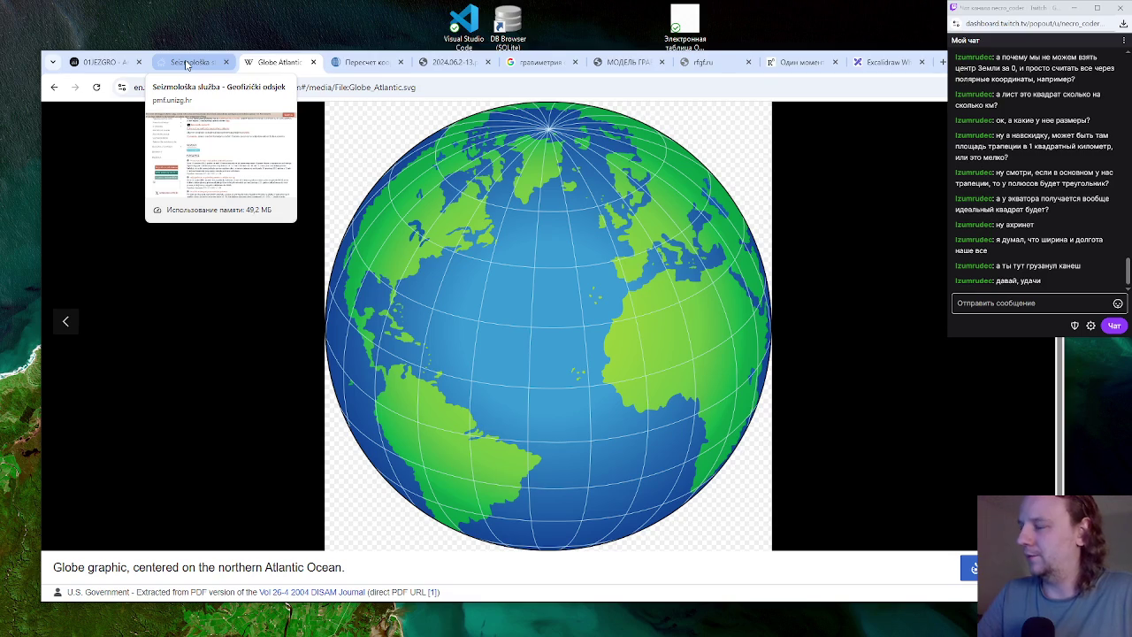